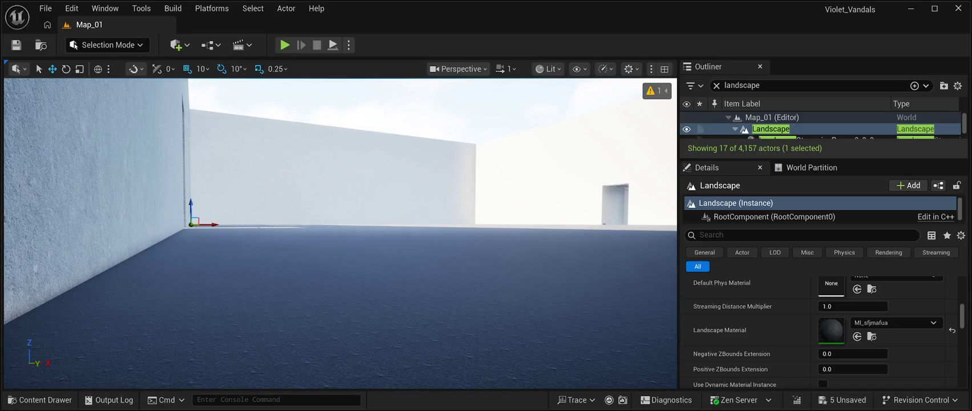
- Pitch the view down to the landscape floor and show the Forest_Floor_wgykaio textures in the Content Drawer
{"action": "mouse_move", "coordinate": [341, 228]}
{"action": "left_mouse_down"}
{"action": "mouse_move", "coordinate": [340, 259]}
{"action": "mouse_move", "coordinate": [341, 222]}
{"action": "mouse_move", "coordinate": [314, 236]}
{"action": "mouse_move", "coordinate": [314, 268]}
{"action": "mouse_move", "coordinate": [313, 217]}
{"action": "mouse_move", "coordinate": [311, 251]}
{"action": "left_mouse_up"}
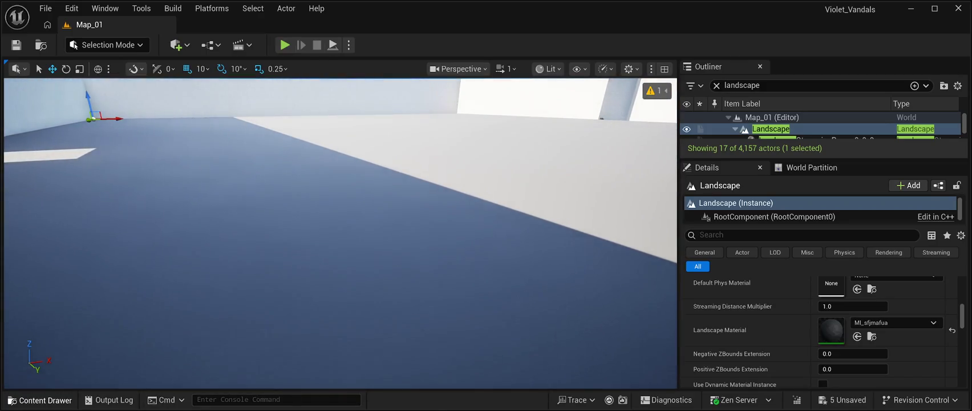
{"action": "left_click", "coordinate": [40, 400]}
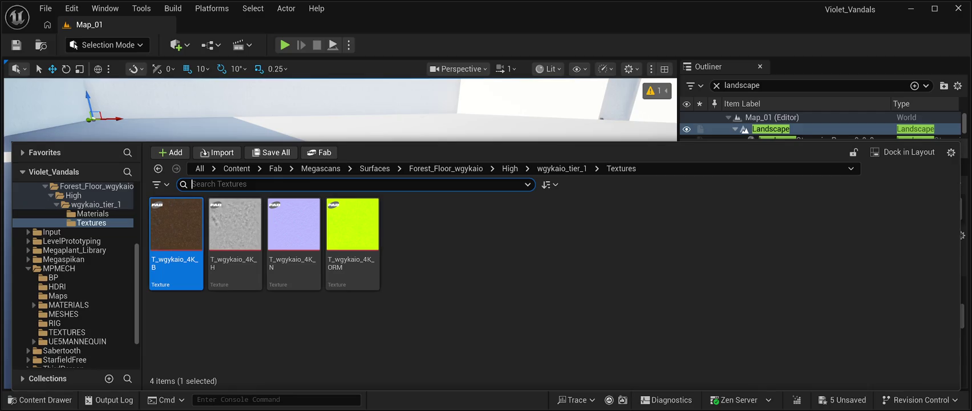
- Hide the Content Drawer and frame the landscape, now showing the grey-green MI_sfjmafua forest floor
{"action": "key", "text": "ctrl+space"}
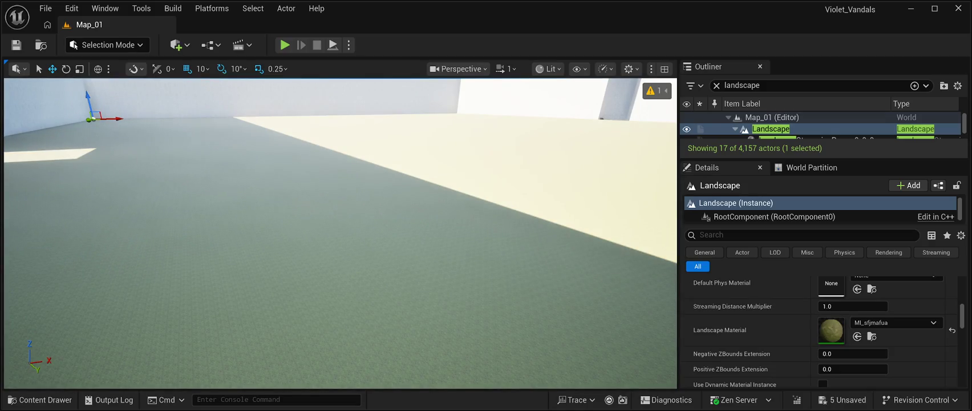
{"action": "key", "text": "f"}
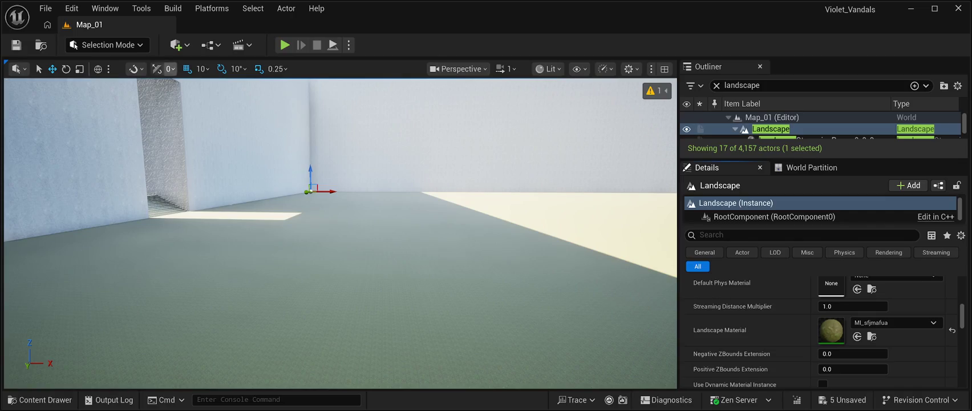
- Turn the view toward the sunlit wall and doorway, then switch to Foliage Mode
{"action": "mouse_move", "coordinate": [340, 228]}
{"action": "left_mouse_down"}
{"action": "mouse_move", "coordinate": [251, 224]}
{"action": "mouse_move", "coordinate": [274, 243]}
{"action": "left_mouse_up"}
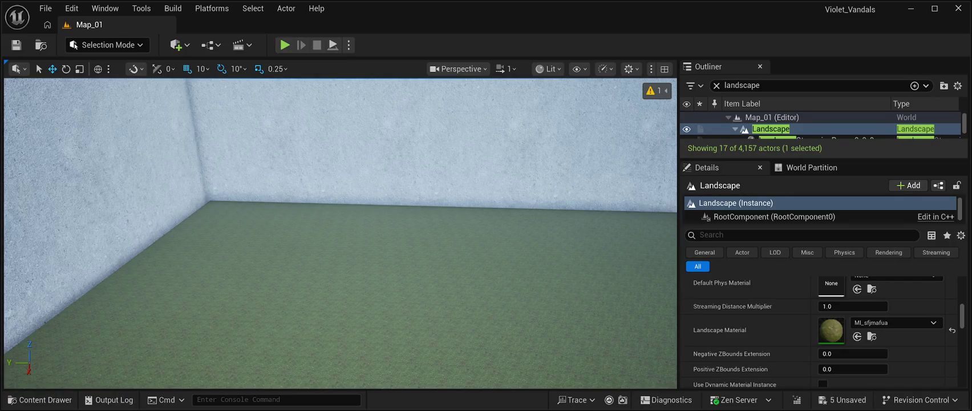
{"action": "key", "text": "shift+3"}
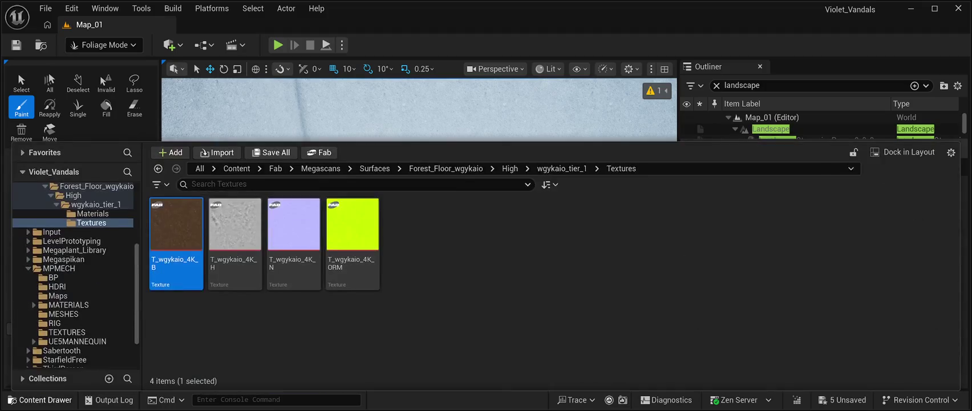
- Select MI_wgykaio in the wgykaio_tier_1 Materials folder, then hide the Content Drawer
{"action": "left_click", "coordinate": [40, 399]}
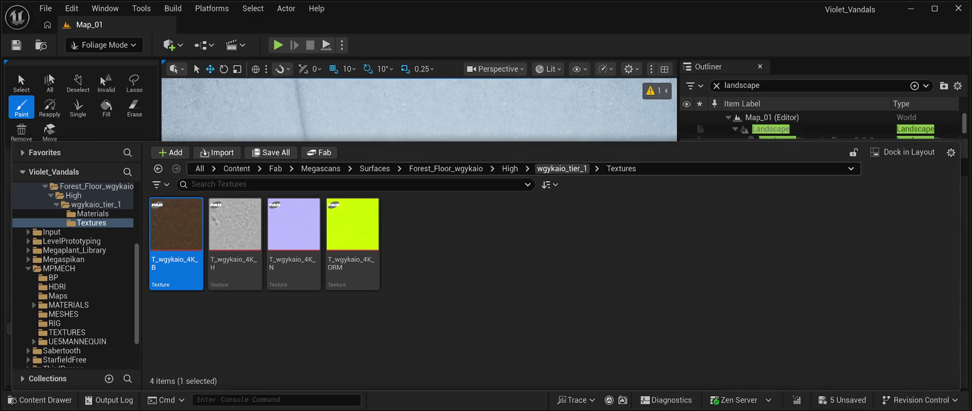
{"action": "left_click", "coordinate": [562, 168]}
{"action": "double_click", "coordinate": [176, 208]}
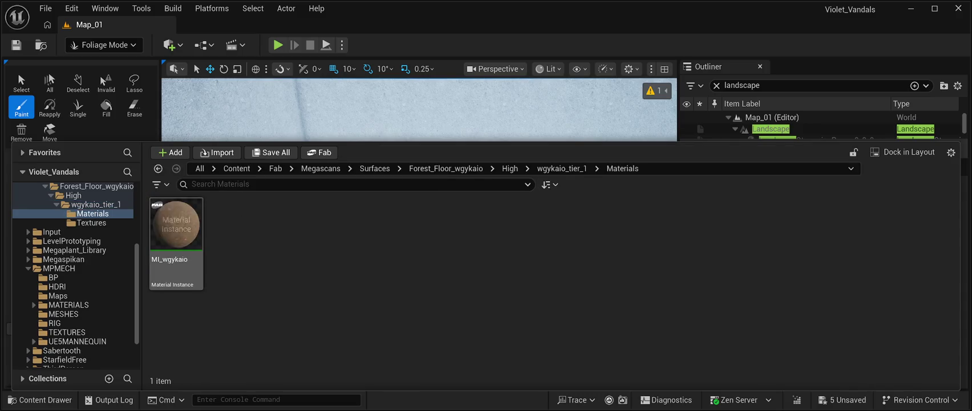
{"action": "left_click", "coordinate": [175, 228]}
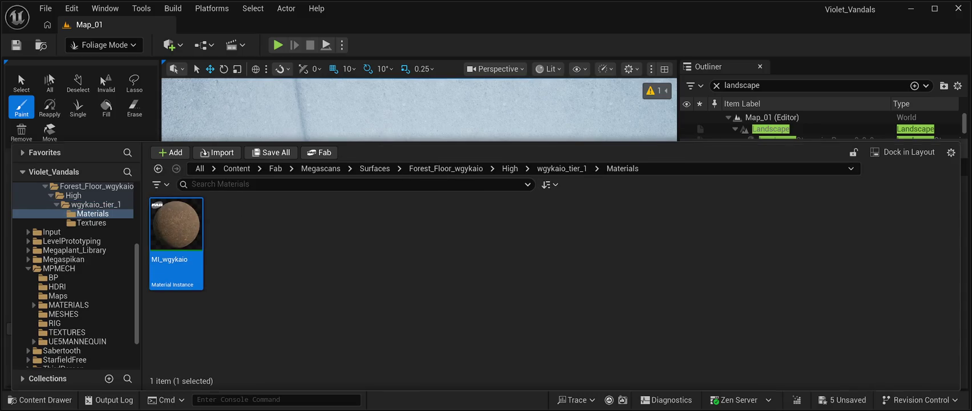
{"action": "key", "text": "ctrl+space"}
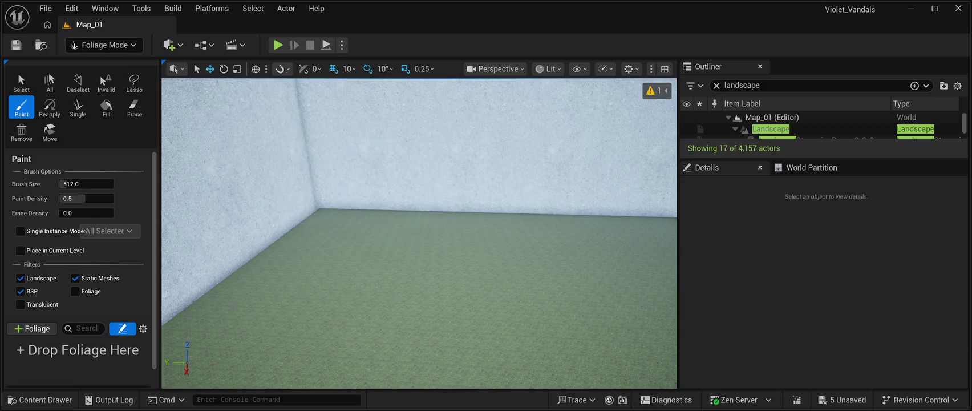
- Enter Mesh Paint Mode on Texture Color, previewing RGB and alpha color views before turning them Off
{"action": "key", "text": "shift+4"}
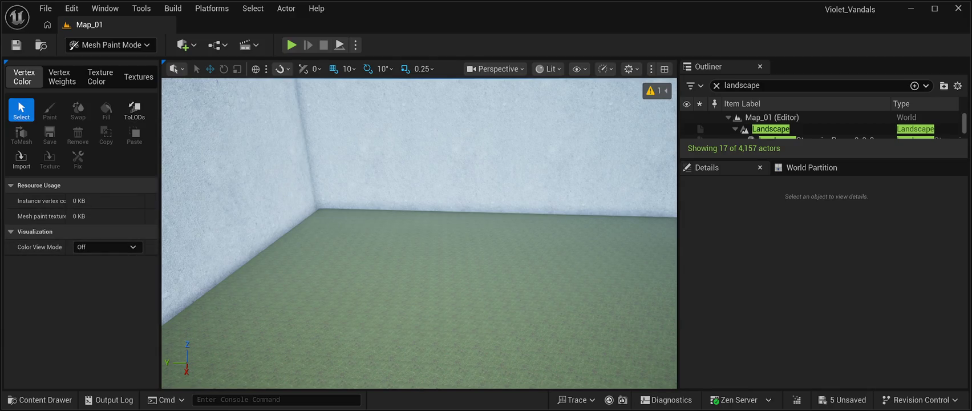
{"action": "left_click", "coordinate": [62, 76]}
{"action": "left_click", "coordinate": [100, 76]}
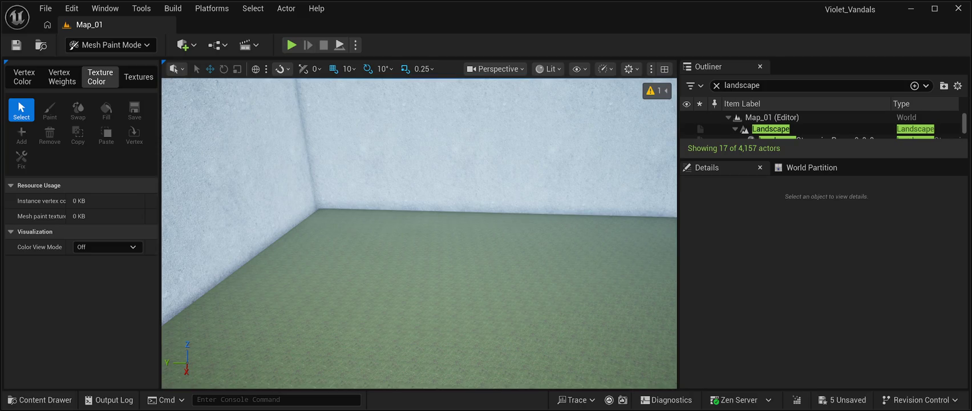
{"action": "left_click", "coordinate": [108, 246]}
{"action": "key", "text": "Down"}
{"action": "key", "text": "Down"}
{"action": "key", "text": "Down"}
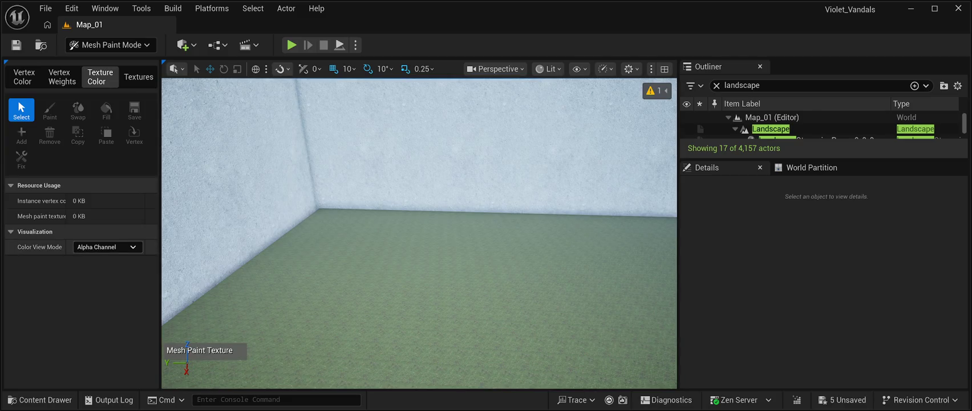
{"action": "key", "text": "Up"}
{"action": "key", "text": "Up"}
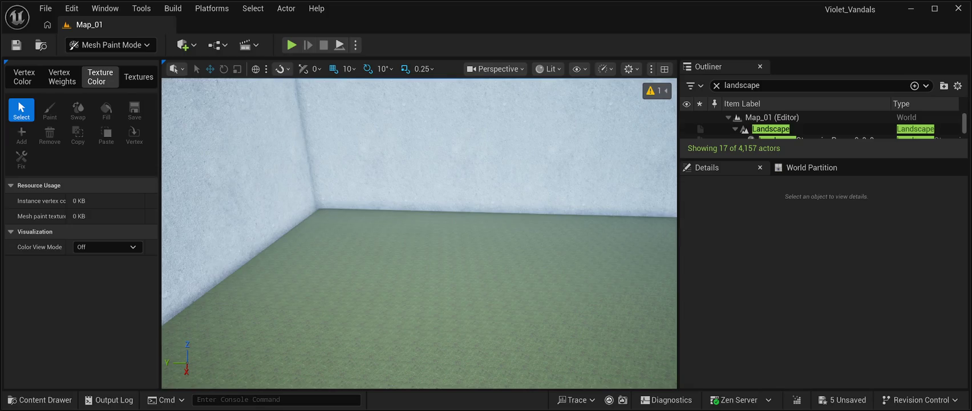
- Switch to the Textures painting tools and preview alpha, reverting the color view to Off
{"action": "left_click", "coordinate": [138, 77]}
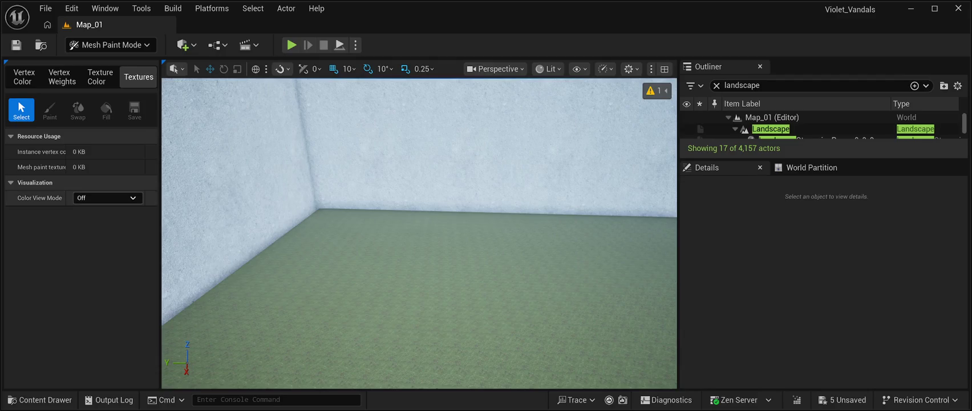
{"action": "left_click", "coordinate": [106, 228]}
{"action": "key", "text": "ctrl+z"}
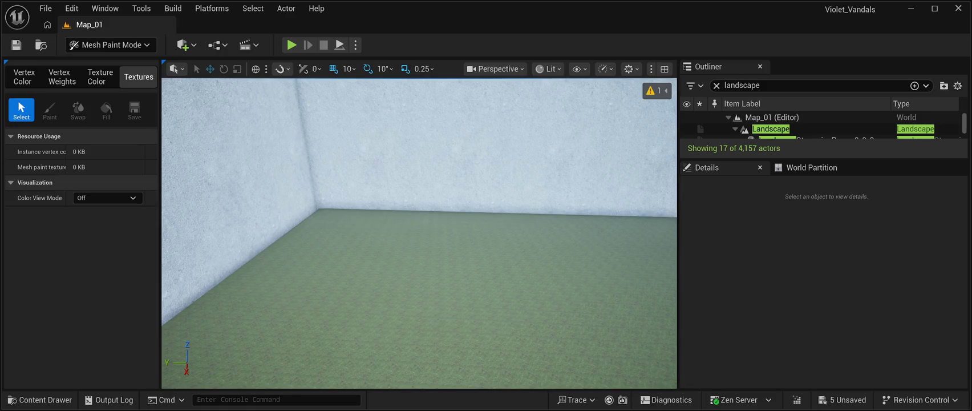
- Turn the view toward the wall and doorway, then open the Forest_Floor_wgykaio Materials folder
{"action": "mouse_move", "coordinate": [419, 234]}
{"action": "left_mouse_down"}
{"action": "mouse_move", "coordinate": [240, 219]}
{"action": "mouse_move", "coordinate": [303, 218]}
{"action": "mouse_move", "coordinate": [302, 260]}
{"action": "mouse_move", "coordinate": [302, 226]}
{"action": "left_mouse_up"}
{"action": "key", "text": "ctrl+space"}
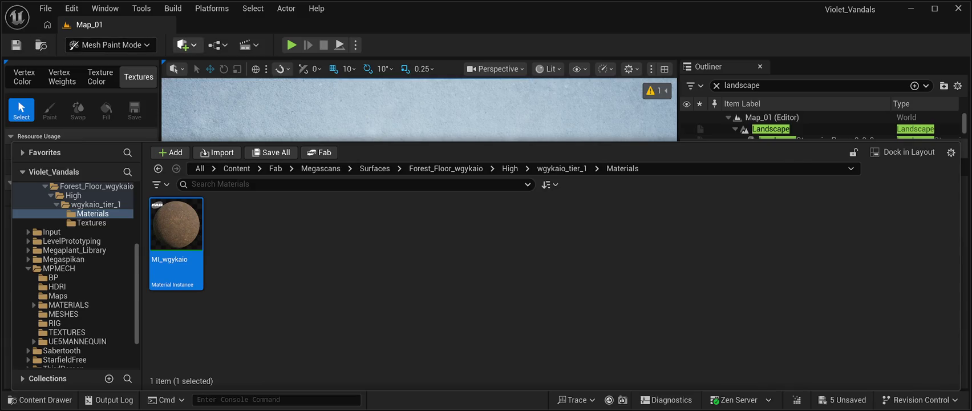
- Close the Content Drawer so the wall and forest-floor ground are visible again
{"action": "key", "text": "ctrl+space"}
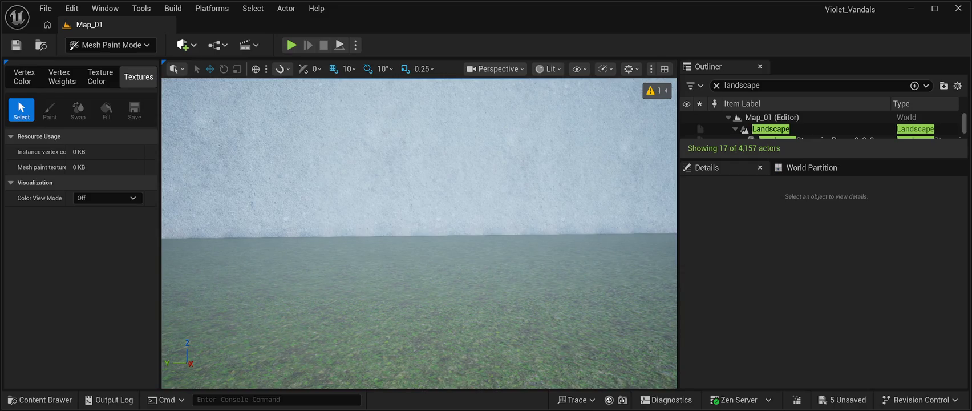
- Paste a new Plane into the level and orbit around it to inspect it
{"action": "key", "text": "ctrl+v"}
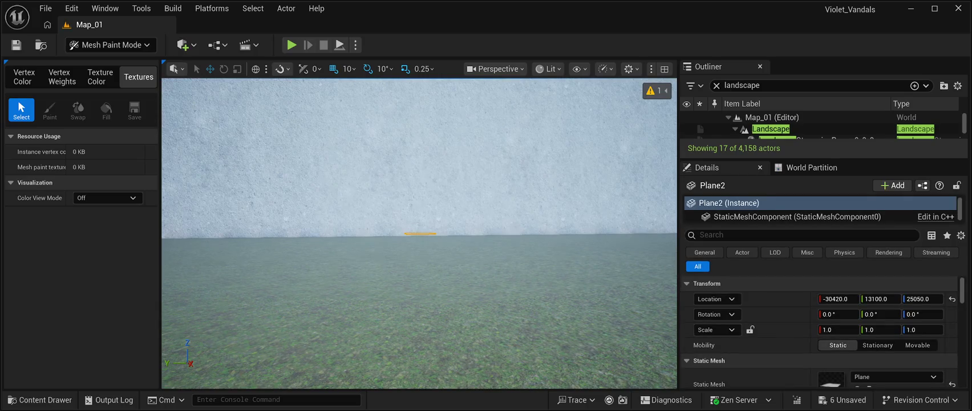
{"action": "key", "text": "f"}
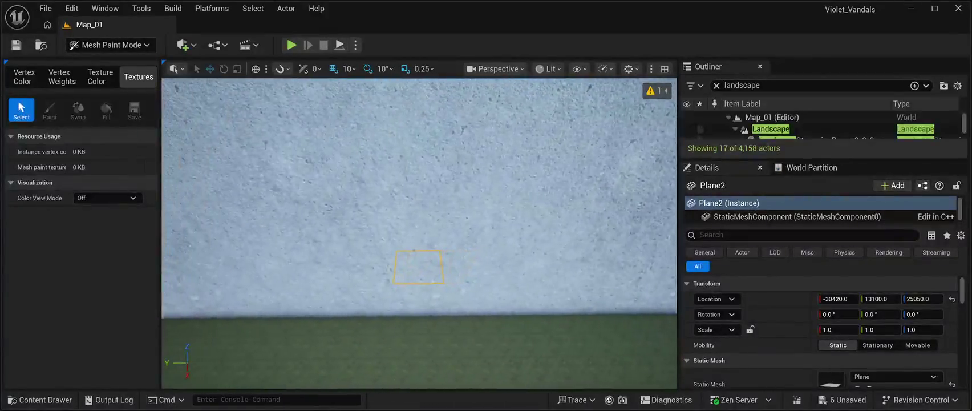
{"action": "mouse_move", "coordinate": [419, 234]}
{"action": "left_mouse_down"}
{"action": "mouse_move", "coordinate": [420, 268]}
{"action": "mouse_move", "coordinate": [474, 278]}
{"action": "left_mouse_up"}
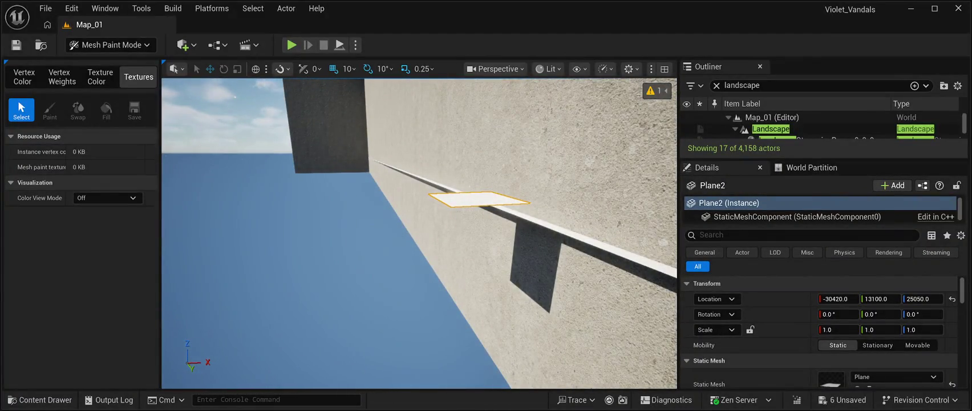
{"action": "mouse_move", "coordinate": [420, 234]}
{"action": "left_mouse_down"}
{"action": "mouse_move", "coordinate": [422, 211]}
{"action": "mouse_move", "coordinate": [397, 169]}
{"action": "left_mouse_up"}
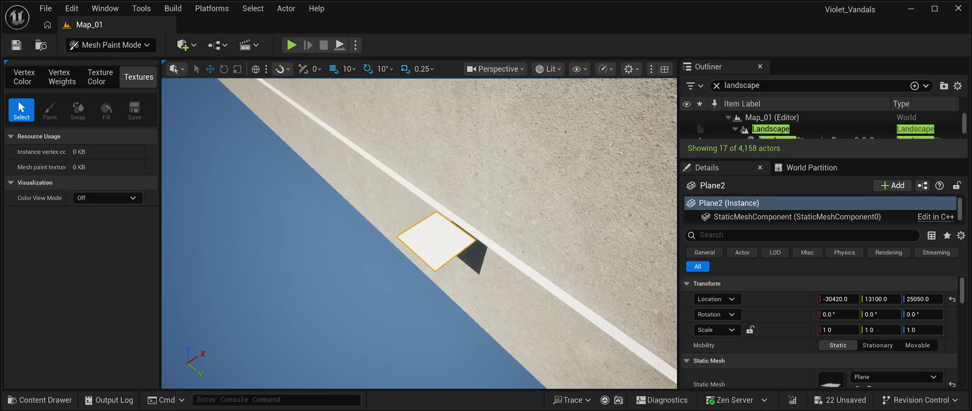
{"action": "left_click_drag", "start_coordinate": [436, 240], "coordinate": [366, 233]}
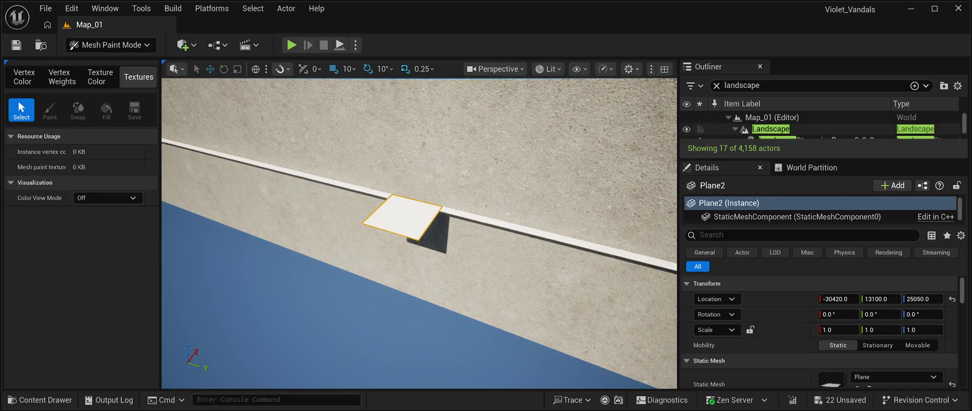
- Compare Plane2 with wall blocks Cube1692 and Cube1696, then return to Selection Mode
{"action": "left_click", "coordinate": [772, 117]}
{"action": "left_click", "coordinate": [402, 217]}
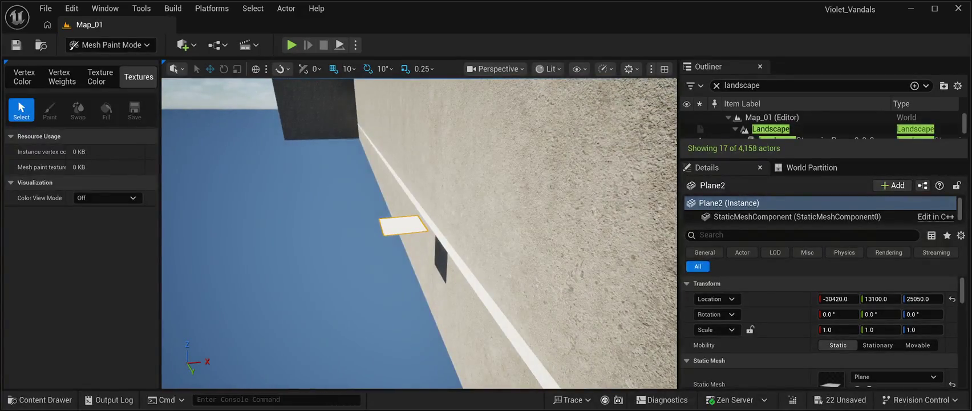
{"action": "left_click", "coordinate": [429, 252]}
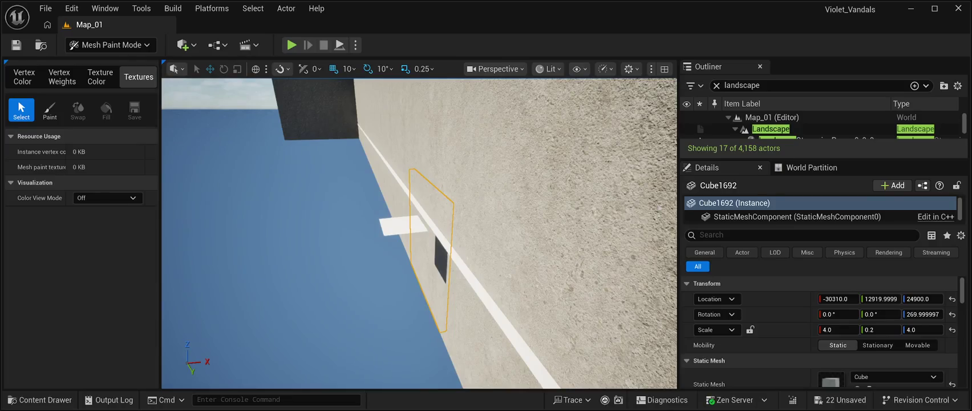
{"action": "left_click", "coordinate": [404, 225]}
{"action": "left_click", "coordinate": [559, 217]}
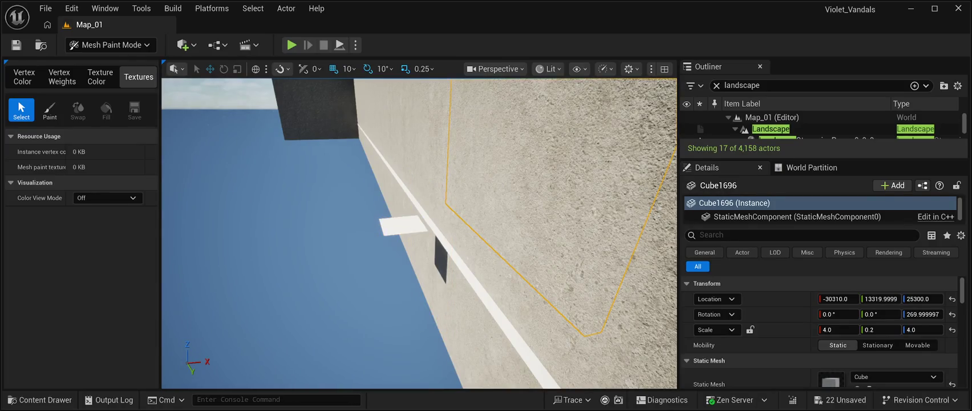
{"action": "key", "text": "f"}
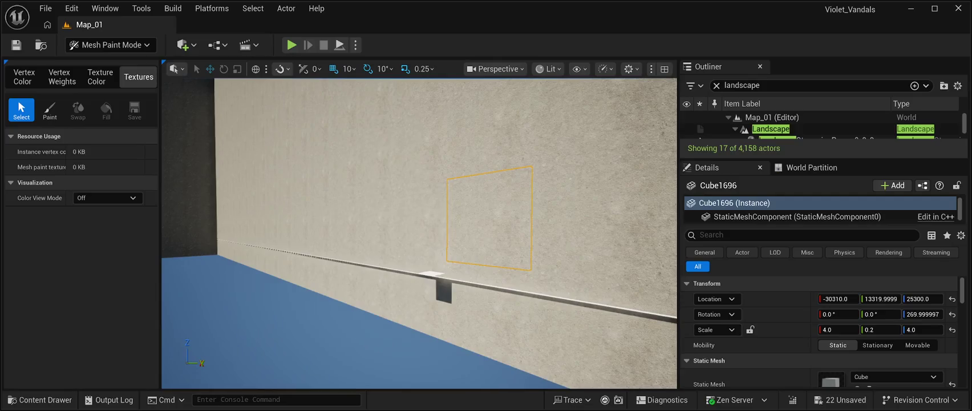
{"action": "left_click", "coordinate": [430, 273]}
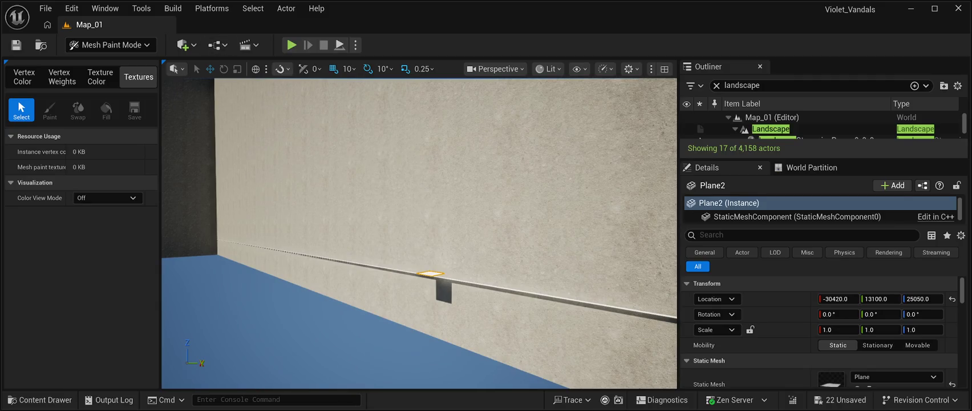
{"action": "key", "text": "w"}
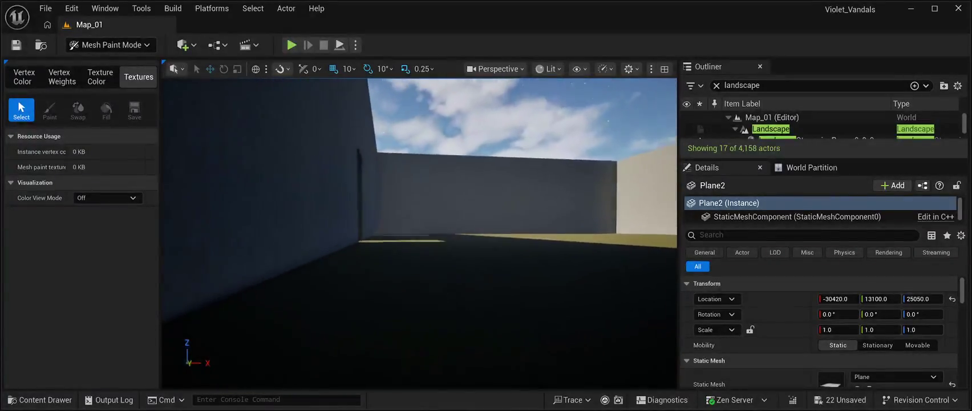
{"action": "key", "text": "shift+1"}
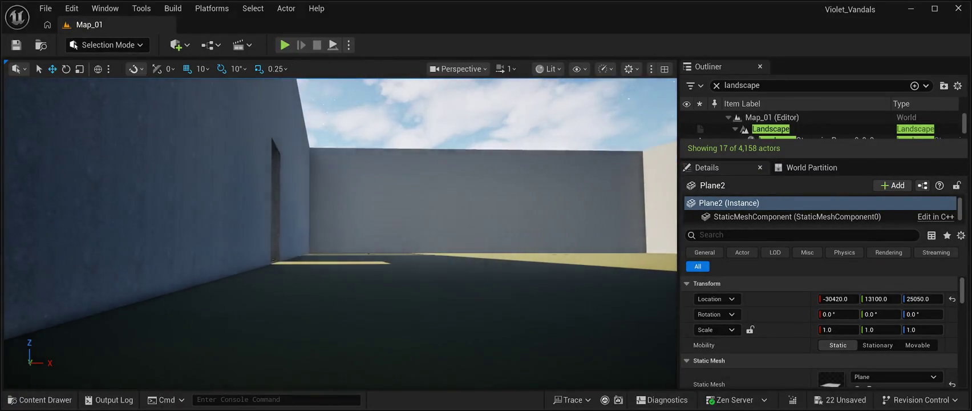
- Move Plane2 against the wall base, raise it slightly, and narrow it to Scale X 0.9375
{"action": "key", "text": "f"}
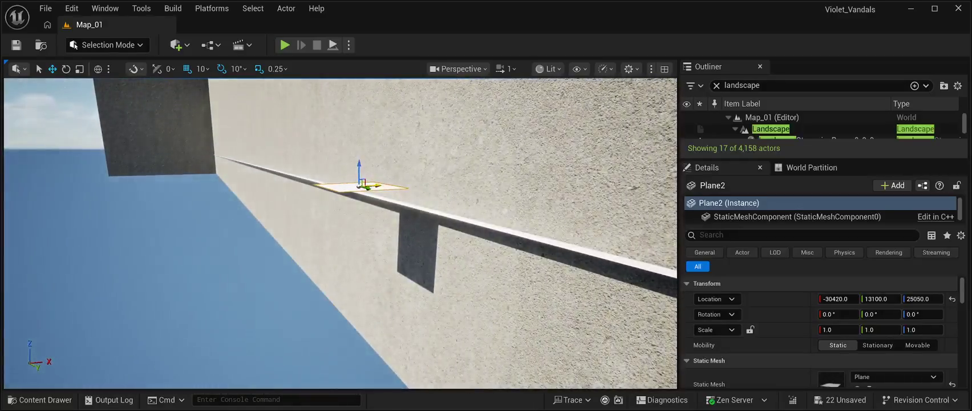
{"action": "mouse_move", "coordinate": [421, 186]}
{"action": "left_mouse_down"}
{"action": "mouse_move", "coordinate": [492, 182]}
{"action": "mouse_move", "coordinate": [456, 188]}
{"action": "mouse_move", "coordinate": [433, 228]}
{"action": "mouse_move", "coordinate": [422, 159]}
{"action": "mouse_move", "coordinate": [411, 217]}
{"action": "mouse_move", "coordinate": [399, 171]}
{"action": "left_mouse_up"}
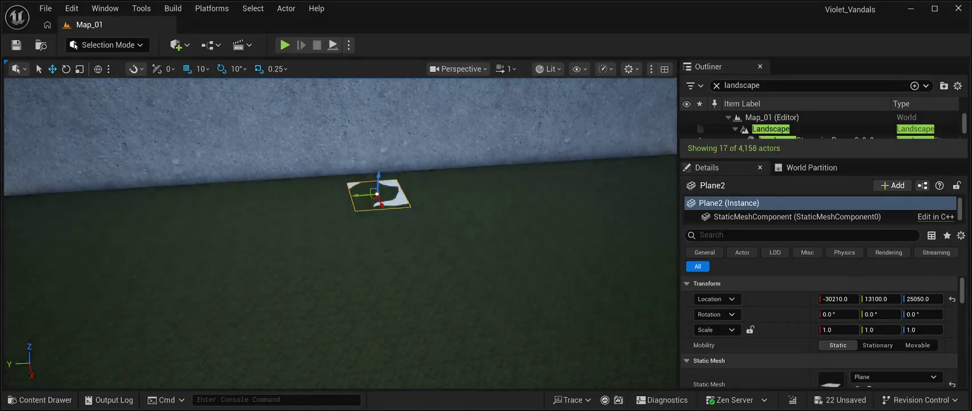
{"action": "left_click_drag", "start_coordinate": [378, 176], "coordinate": [333, 210]}
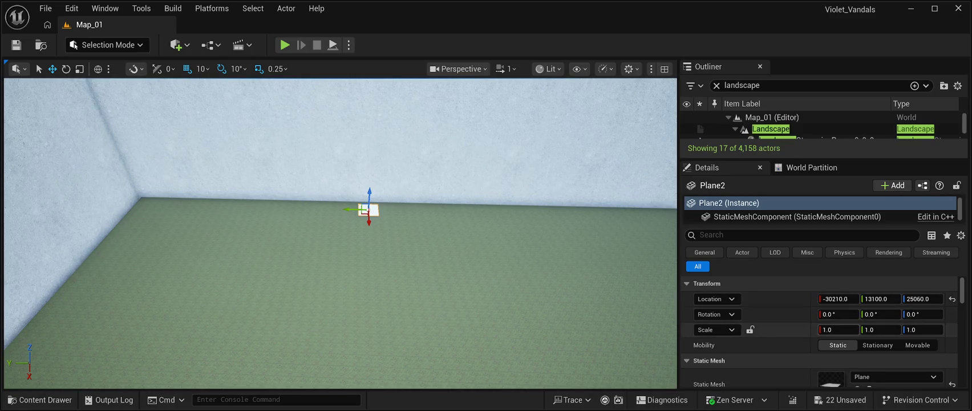
{"action": "mouse_move", "coordinate": [835, 329]}
{"action": "left_mouse_down"}
{"action": "mouse_move", "coordinate": [822, 329]}
{"action": "mouse_move", "coordinate": [913, 329]}
{"action": "mouse_move", "coordinate": [896, 329]}
{"action": "left_mouse_up"}
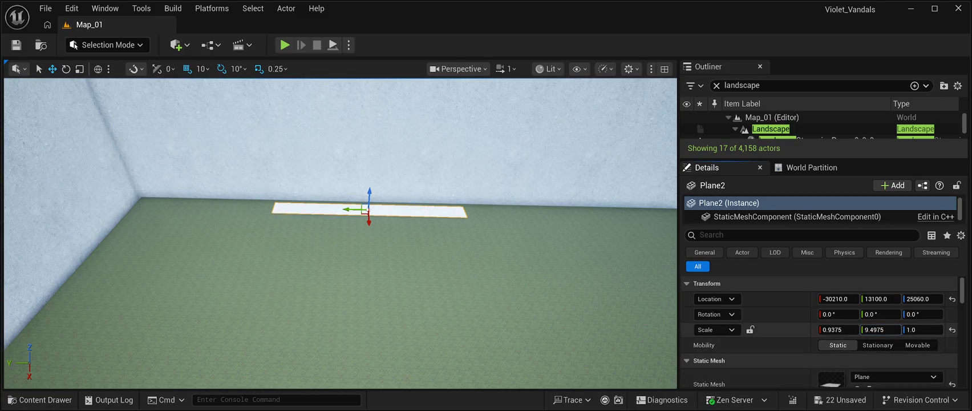
- Stretch Plane2 to Scale Y 200.0 and slide it along the wall
{"action": "left_click", "coordinate": [882, 329]}
{"action": "type", "text": "200.0"}
{"action": "key", "text": "Return"}
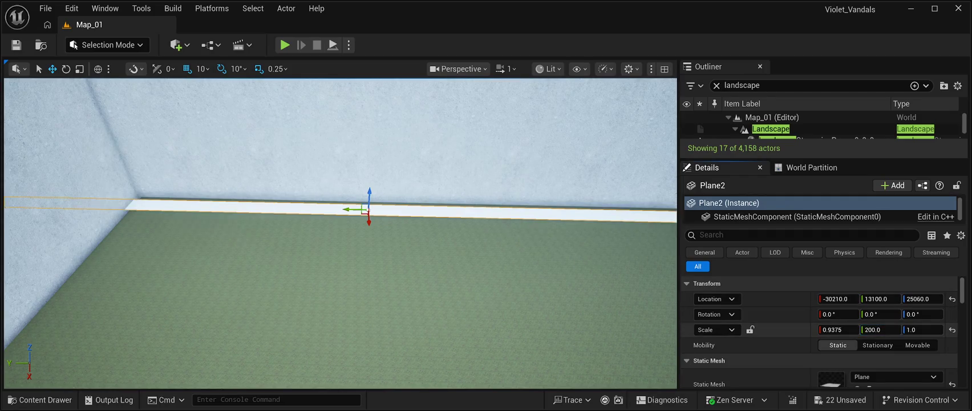
{"action": "left_click_drag", "start_coordinate": [343, 240], "coordinate": [319, 229]}
{"action": "key", "text": "f"}
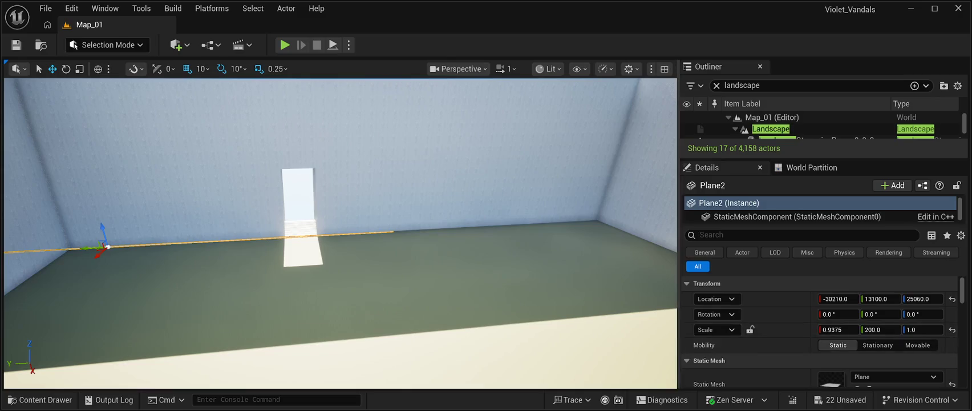
{"action": "mouse_move", "coordinate": [882, 298]}
{"action": "left_mouse_down"}
{"action": "mouse_move", "coordinate": [901, 299]}
{"action": "mouse_move", "coordinate": [859, 299]}
{"action": "mouse_move", "coordinate": [879, 298]}
{"action": "mouse_move", "coordinate": [867, 298]}
{"action": "left_mouse_up"}
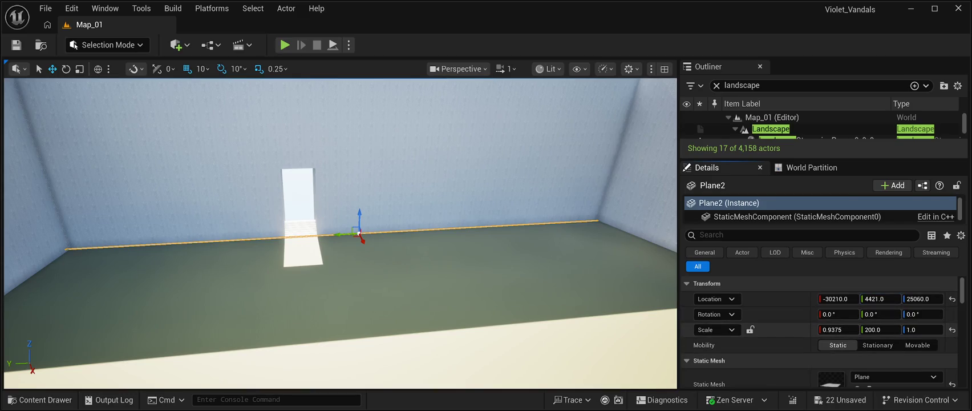
- Halve Plane2's Scale Y to 100.0 and slide it further along the wall base
{"action": "left_click", "coordinate": [882, 329]}
{"action": "type", "text": "100.0"}
{"action": "key", "text": "Return"}
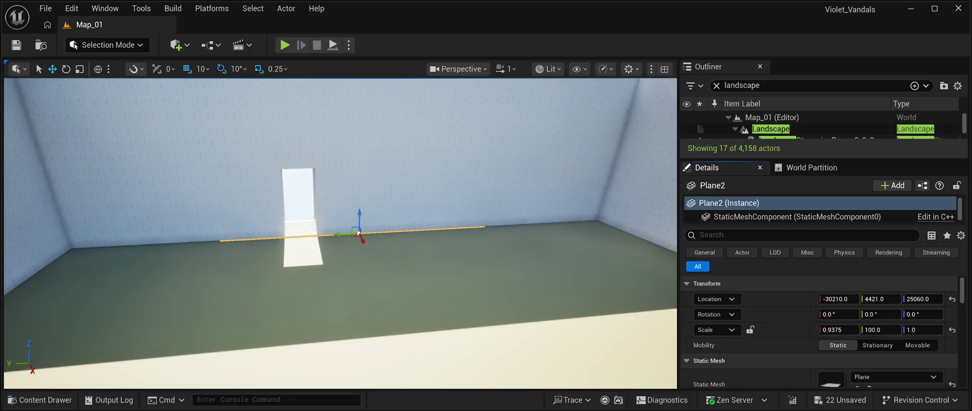
{"action": "mouse_move", "coordinate": [342, 234]}
{"action": "left_mouse_down"}
{"action": "mouse_move", "coordinate": [467, 228]}
{"action": "mouse_move", "coordinate": [352, 226]}
{"action": "mouse_move", "coordinate": [399, 217]}
{"action": "mouse_move", "coordinate": [497, 237]}
{"action": "mouse_move", "coordinate": [475, 236]}
{"action": "left_mouse_up"}
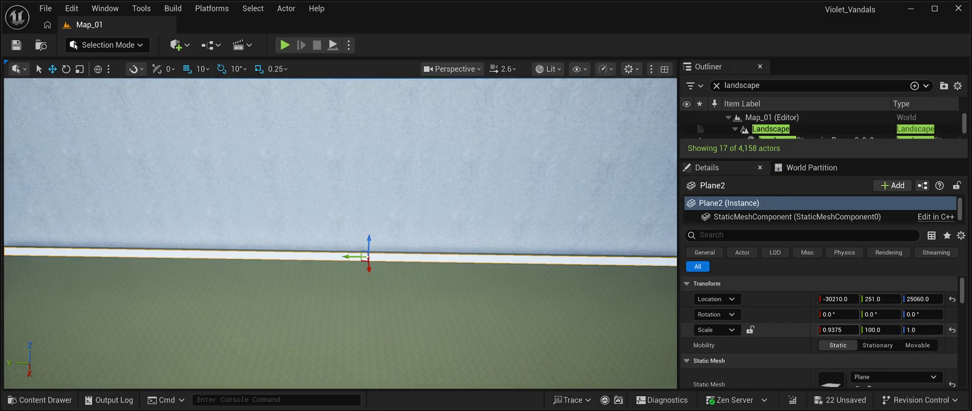
{"action": "left_click", "coordinate": [836, 329]}
- Set Plane2's Scale X to 2.0 and move it to Location X -30200
{"action": "type", "text": "2.0"}
{"action": "key", "text": "Return"}
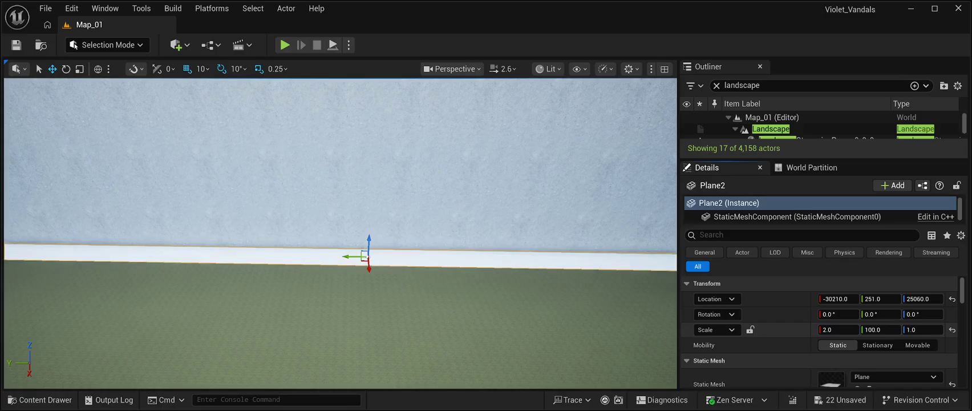
{"action": "left_click_drag", "start_coordinate": [340, 233], "coordinate": [382, 290]}
{"action": "left_click_drag", "start_coordinate": [353, 203], "coordinate": [360, 204]}
{"action": "mouse_move", "coordinate": [340, 234]}
{"action": "left_mouse_down"}
{"action": "mouse_move", "coordinate": [265, 162]}
{"action": "mouse_move", "coordinate": [274, 174]}
{"action": "mouse_move", "coordinate": [265, 229]}
{"action": "mouse_move", "coordinate": [268, 194]}
{"action": "left_mouse_up"}
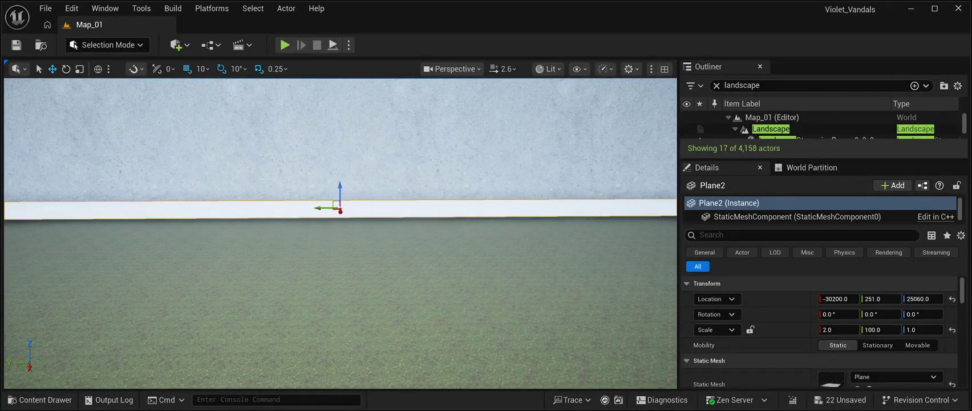
- Lower the white strip slightly on Z, then delete Plane2 from the level
{"action": "left_click_drag", "start_coordinate": [923, 299], "coordinate": [919, 298]}
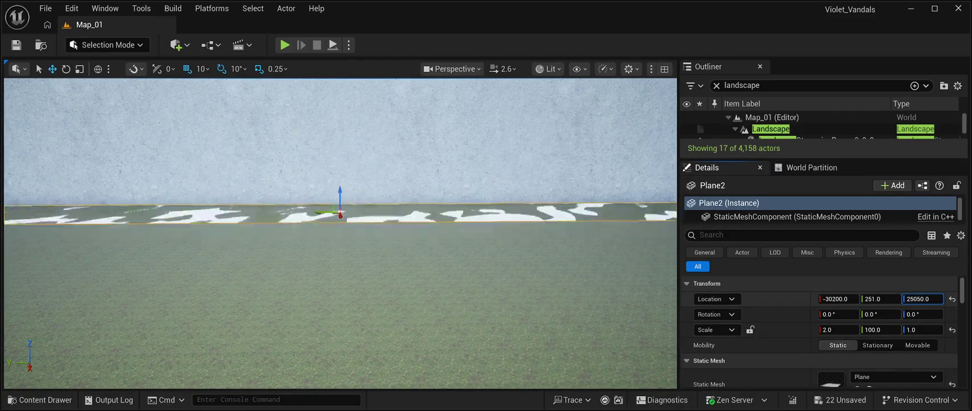
{"action": "mouse_move", "coordinate": [343, 239]}
{"action": "left_mouse_down"}
{"action": "mouse_move", "coordinate": [351, 197]}
{"action": "mouse_move", "coordinate": [263, 211]}
{"action": "mouse_move", "coordinate": [288, 210]}
{"action": "left_mouse_up"}
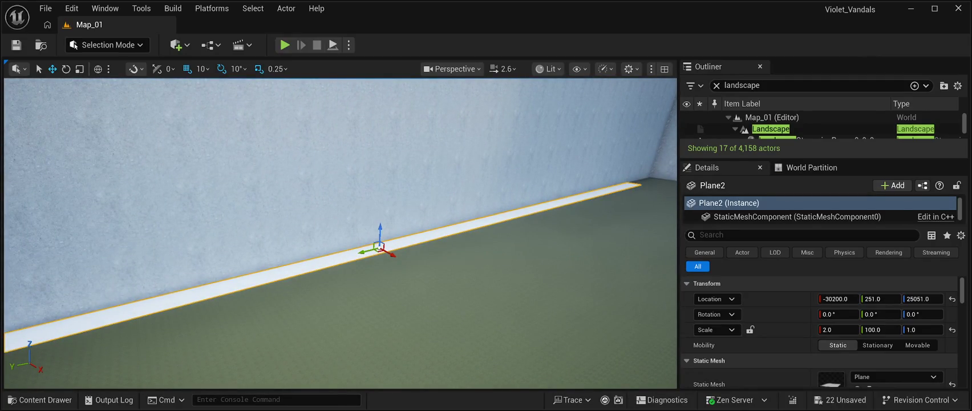
{"action": "key", "text": "Delete"}
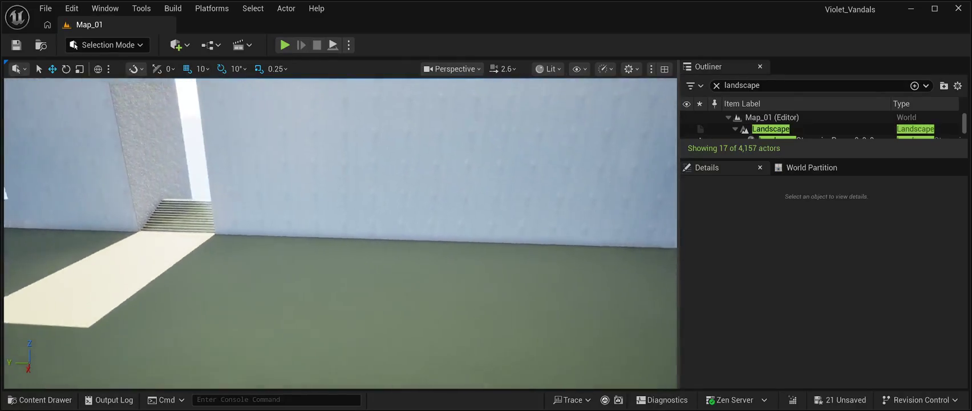
- Browse the forest-floor Materials folder in the Content Drawer, then hide it again
{"action": "left_click", "coordinate": [40, 399]}
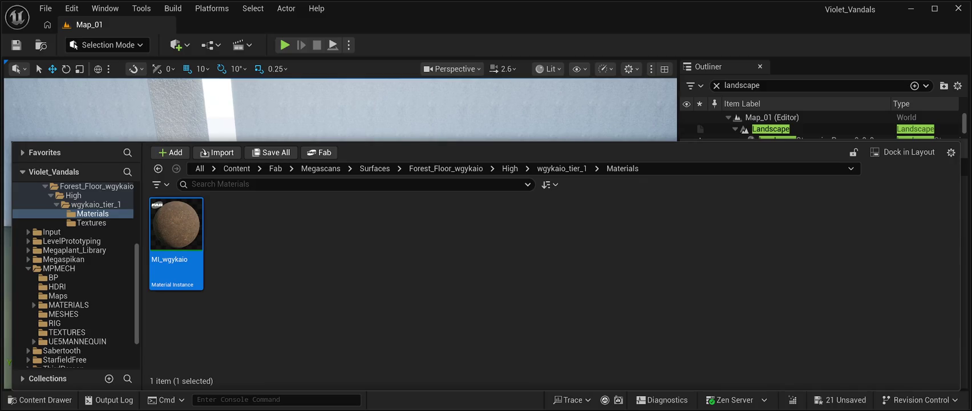
{"action": "key", "text": "ctrl+space"}
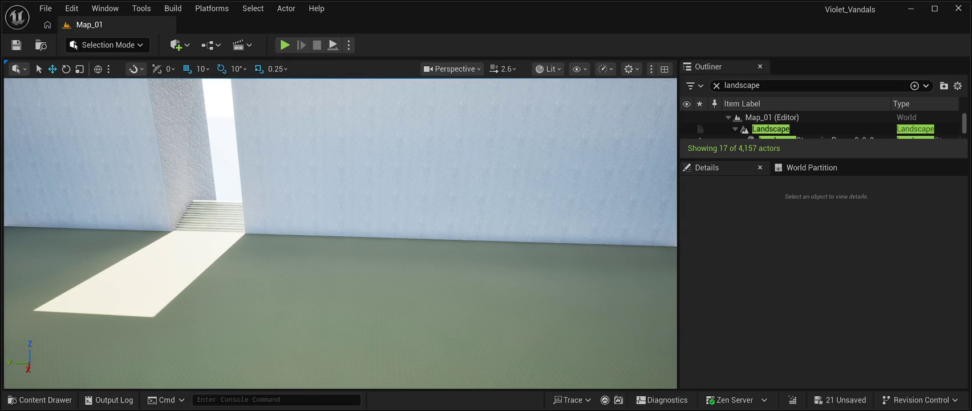
{"action": "left_click", "coordinate": [40, 399]}
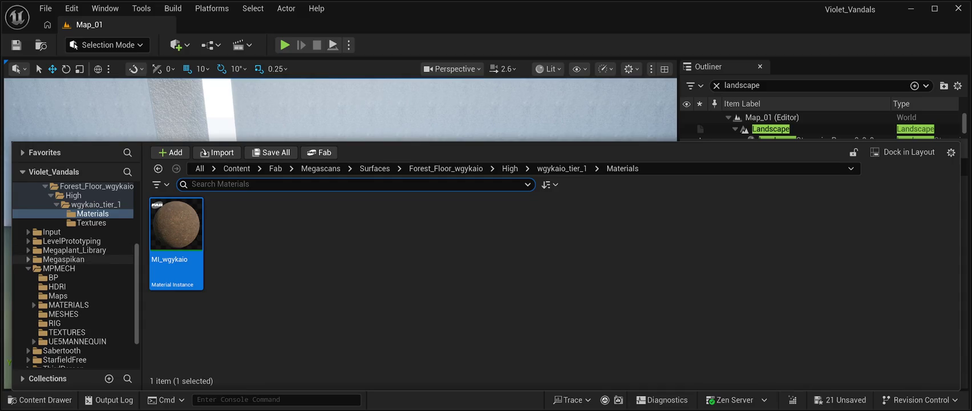
- Collapse Forest_Floor_wgykaio, expand Surfaces, open Forest_Floor_sfjmafua, then close the Content Drawer
{"action": "scroll", "coordinate": [80, 232], "scroll_direction": "up", "scroll_amount": 3}
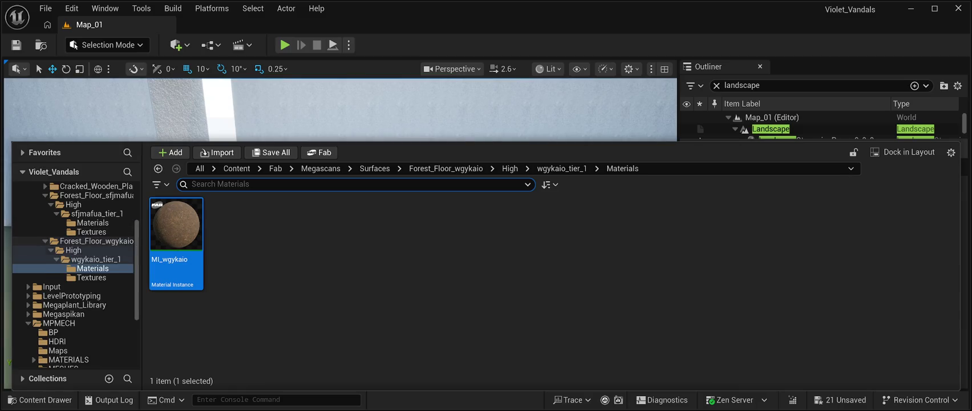
{"action": "double_click", "coordinate": [96, 241]}
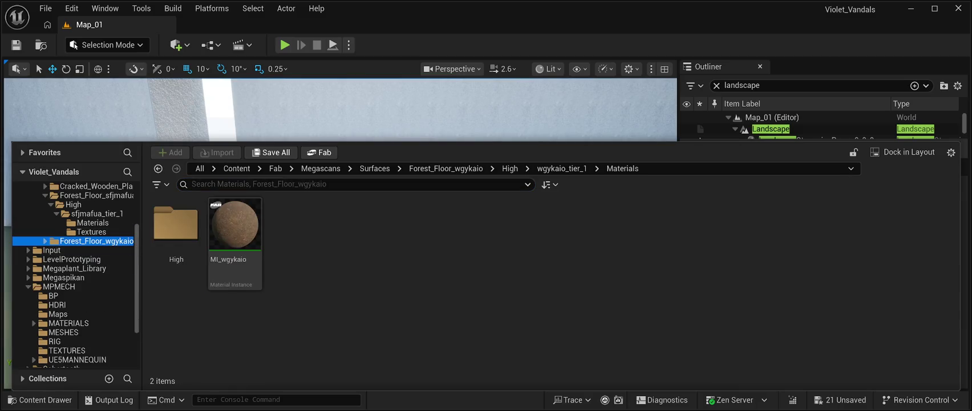
{"action": "scroll", "coordinate": [76, 275], "scroll_direction": "up", "scroll_amount": 3}
{"action": "left_click", "coordinate": [69, 232], "text": "ctrl"}
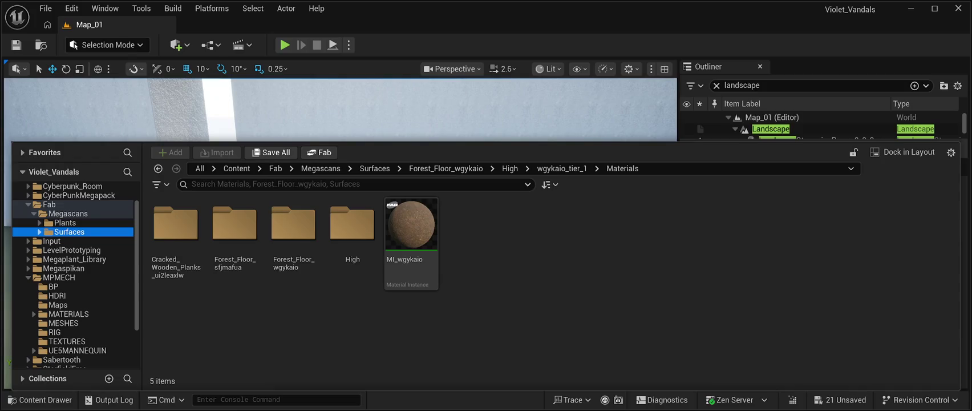
{"action": "scroll", "coordinate": [76, 275], "scroll_direction": "up", "scroll_amount": 1}
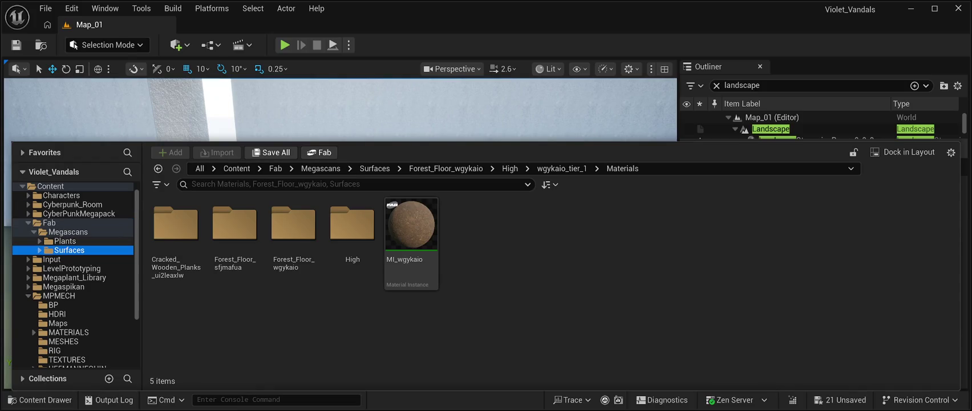
{"action": "left_click", "coordinate": [40, 250]}
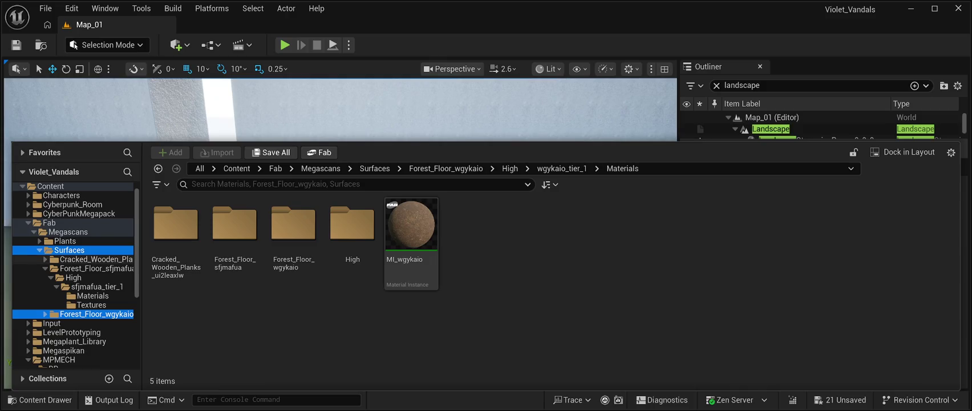
{"action": "left_click", "coordinate": [91, 268]}
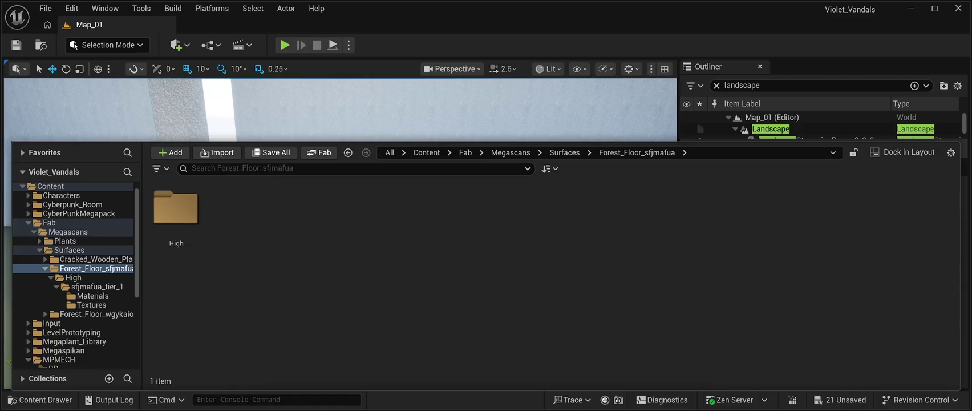
{"action": "key", "text": "ctrl+space"}
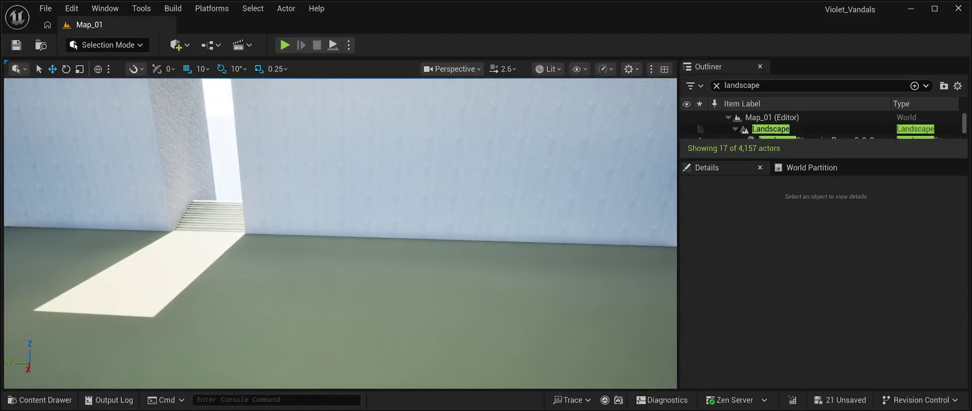
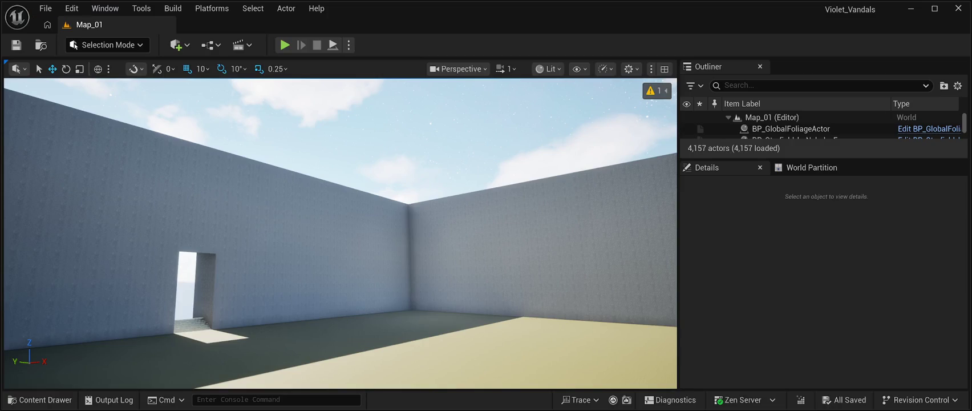
- Select BP_Starfield_bgNebula_Free and check the Fab folder's contents in the Content Drawer
{"action": "left_click", "coordinate": [793, 138]}
{"action": "key", "text": "ctrl+space"}
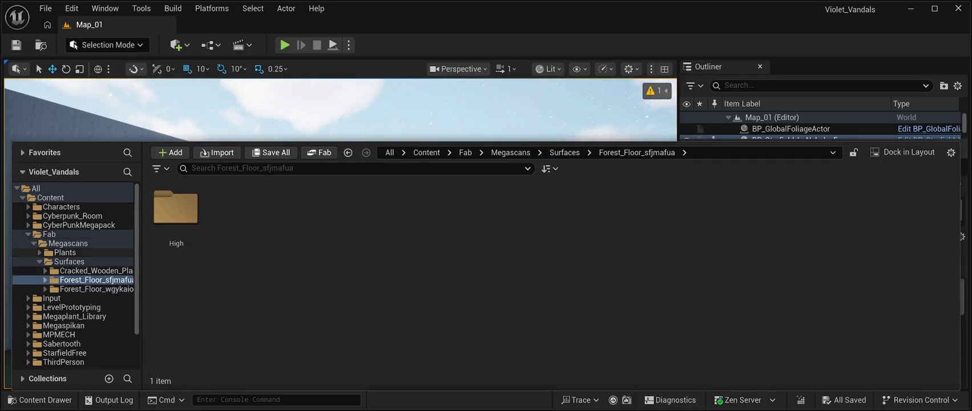
{"action": "left_click", "coordinate": [28, 234]}
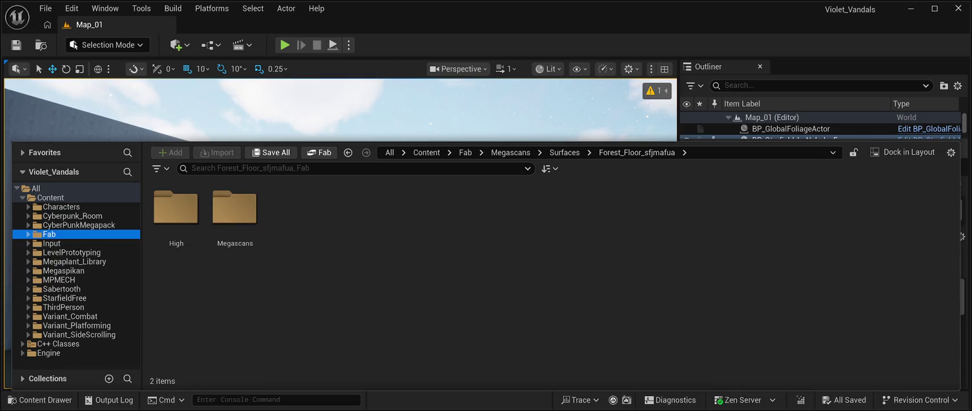
{"action": "key", "text": "ctrl+space"}
{"action": "left_click_drag", "start_coordinate": [342, 228], "coordinate": [291, 205]}
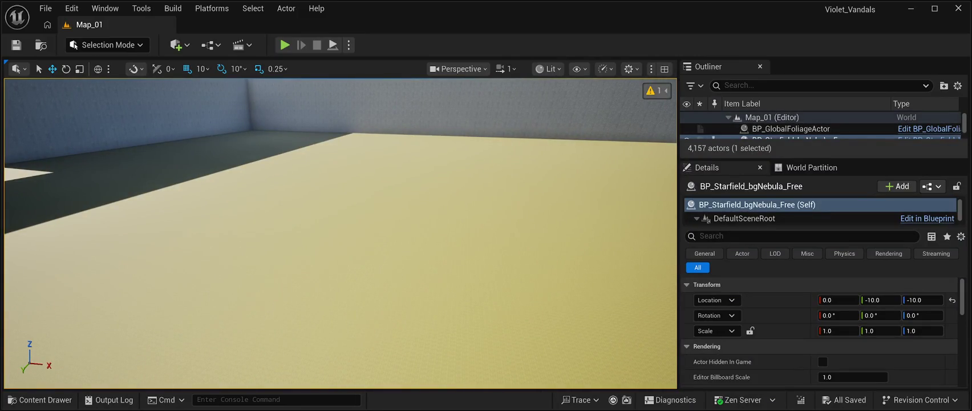
- Filter the Outliner for 'landscape' and delete all 16 LandscapeStreamingProxy actors plus the Landscape
{"action": "left_click", "coordinate": [647, 107]}
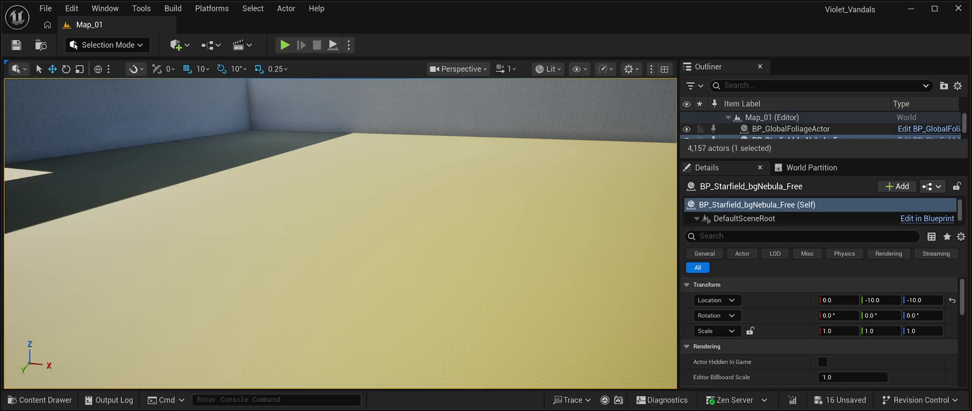
{"action": "left_click_drag", "start_coordinate": [822, 159], "coordinate": [822, 348]}
{"action": "left_click", "coordinate": [798, 85]}
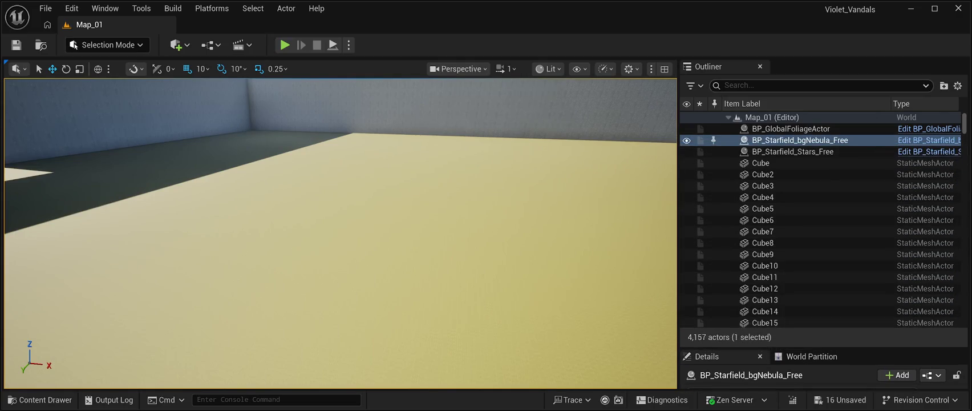
{"action": "type", "text": "landscape"}
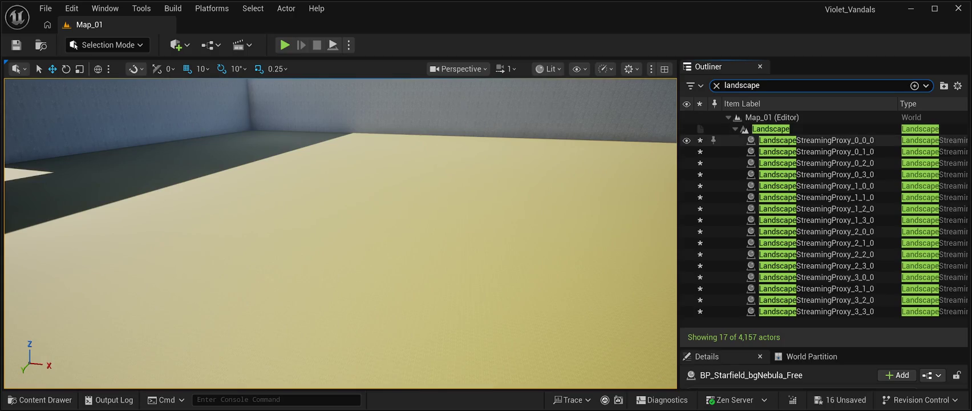
{"action": "left_click", "coordinate": [816, 140]}
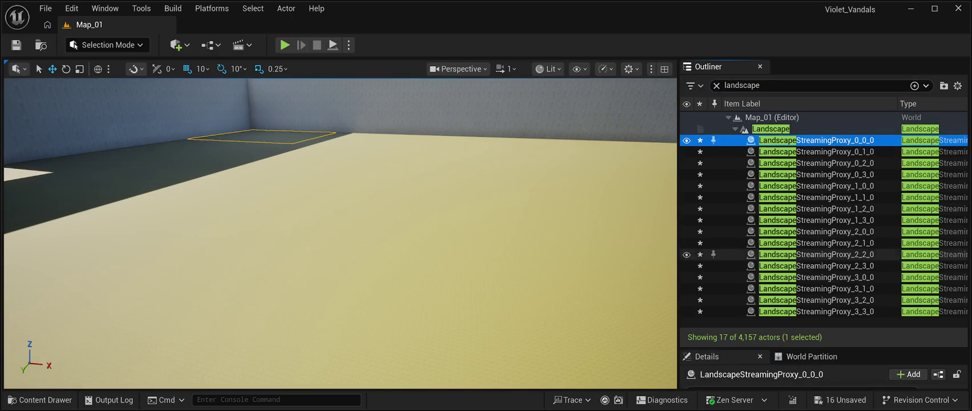
{"action": "left_click", "coordinate": [816, 311], "text": "shift"}
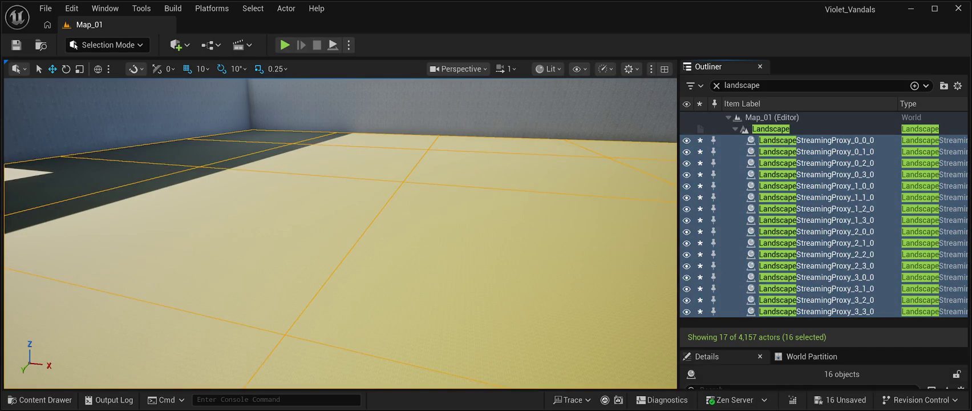
{"action": "key", "text": "Delete"}
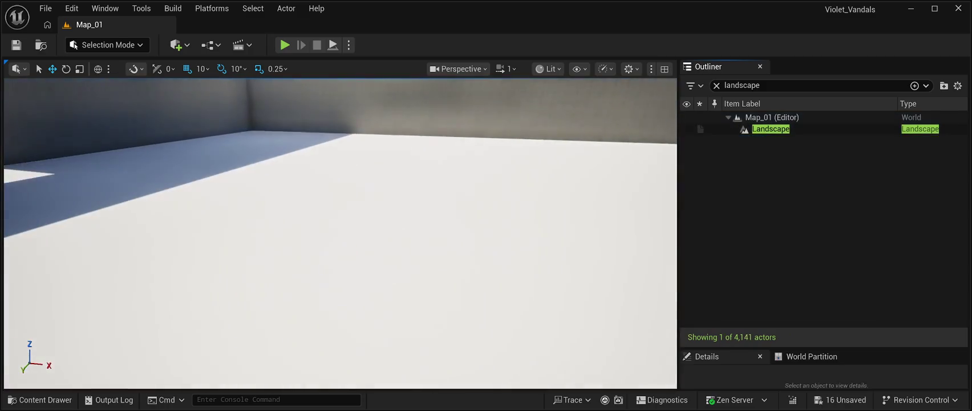
{"action": "left_click", "coordinate": [771, 129]}
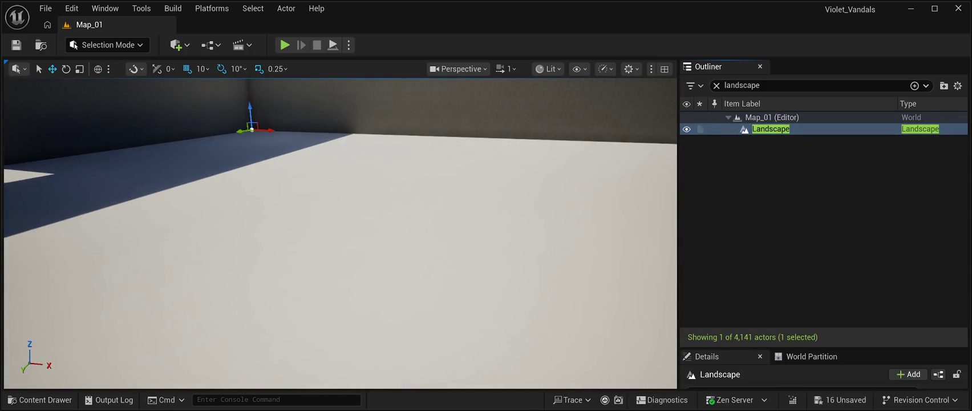
{"action": "key", "text": "Delete"}
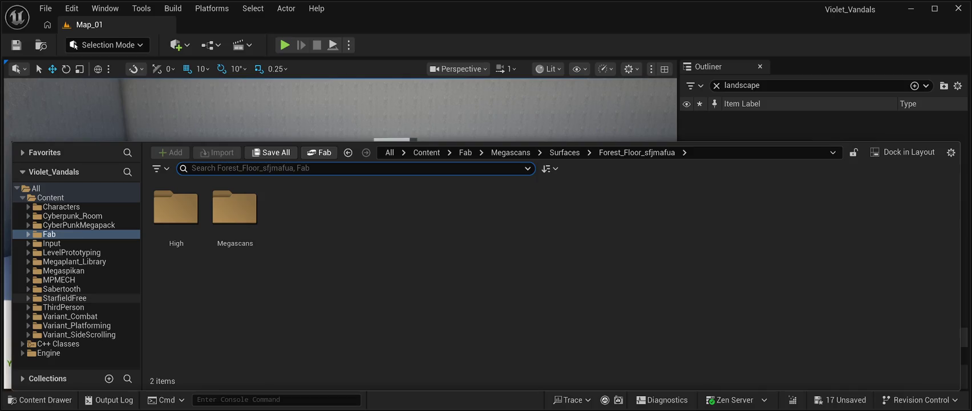
- Browse the Content Drawer's folder tree to the Megaplant_Library folder
{"action": "left_click", "coordinate": [49, 234]}
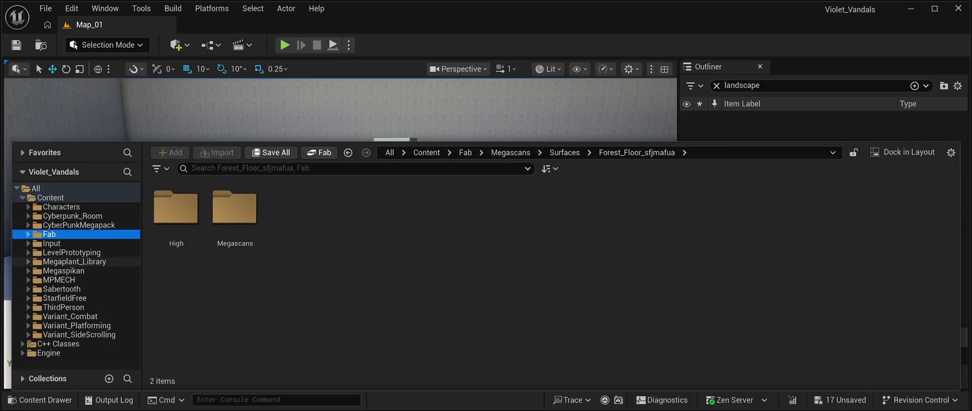
{"action": "left_click", "coordinate": [74, 262]}
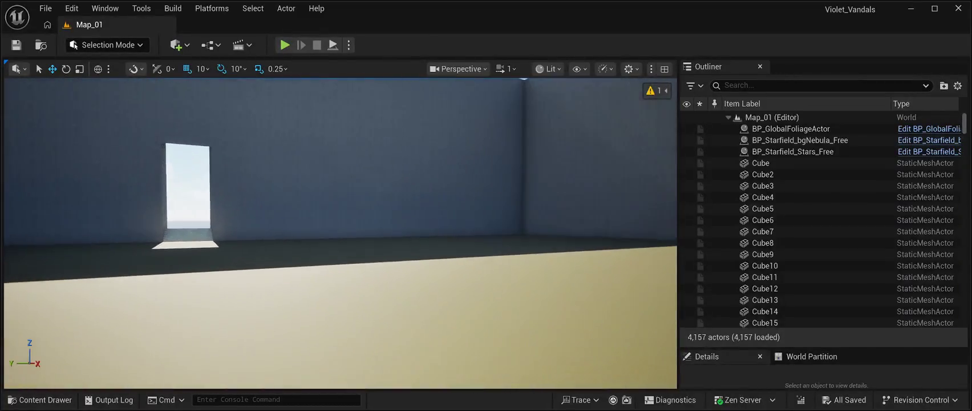
- Filter the Outliner for 'Landscap' and delete the 16 streaming proxies and the Landscape actor
{"action": "left_click", "coordinate": [770, 85]}
{"action": "type", "text": "Landscap"}
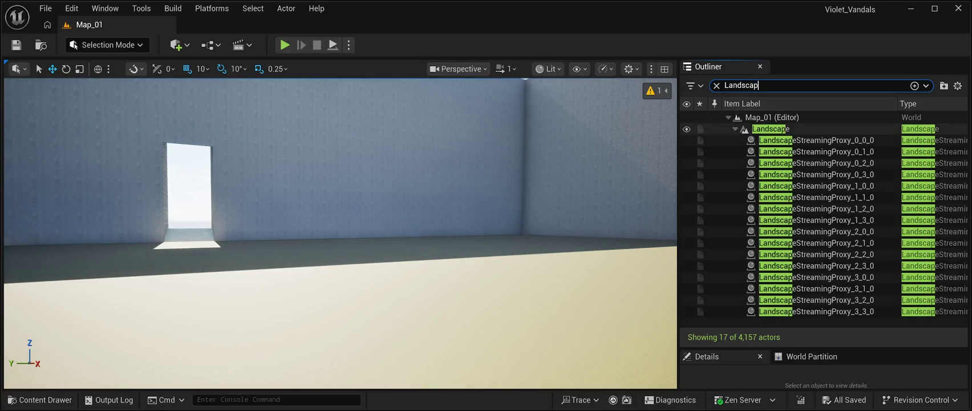
{"action": "left_click", "coordinate": [816, 140]}
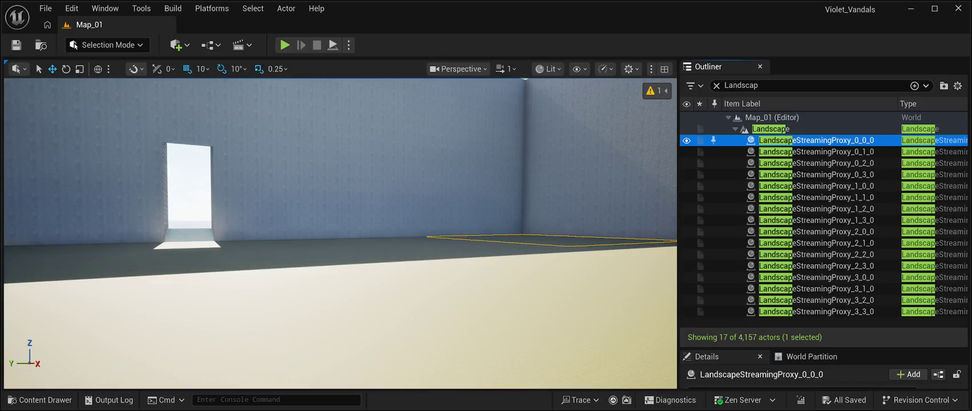
{"action": "left_click", "coordinate": [816, 311], "text": "shift"}
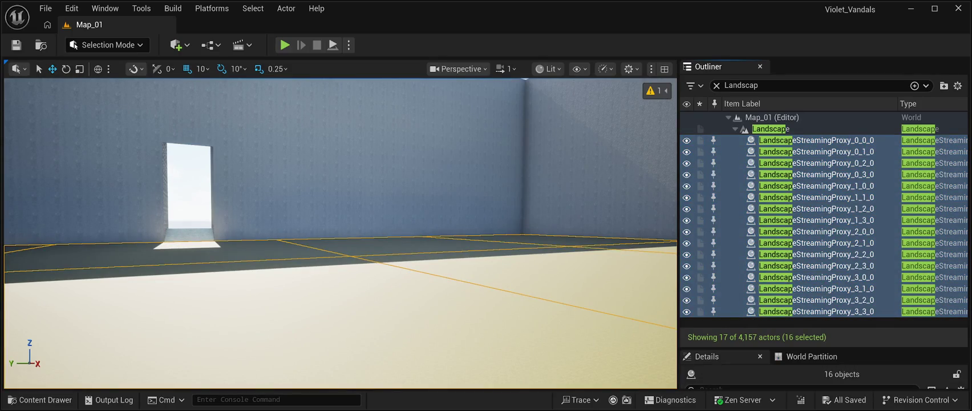
{"action": "key", "text": "Delete"}
{"action": "left_click", "coordinate": [771, 129]}
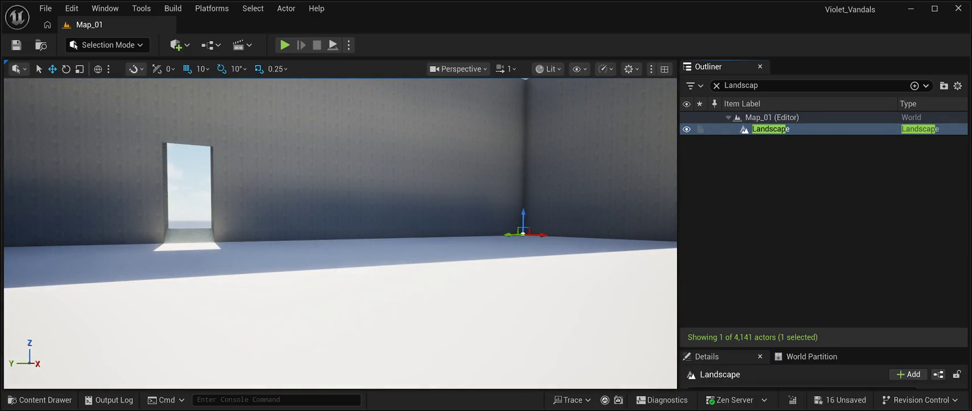
{"action": "key", "text": "Delete"}
- Clear the Outliner search filter and save the Map_01 level
{"action": "left_click_drag", "start_coordinate": [340, 228], "coordinate": [297, 191]}
{"action": "left_click", "coordinate": [741, 85]}
{"action": "key", "text": "ctrl+a"}
{"action": "key", "text": "BackSpace"}
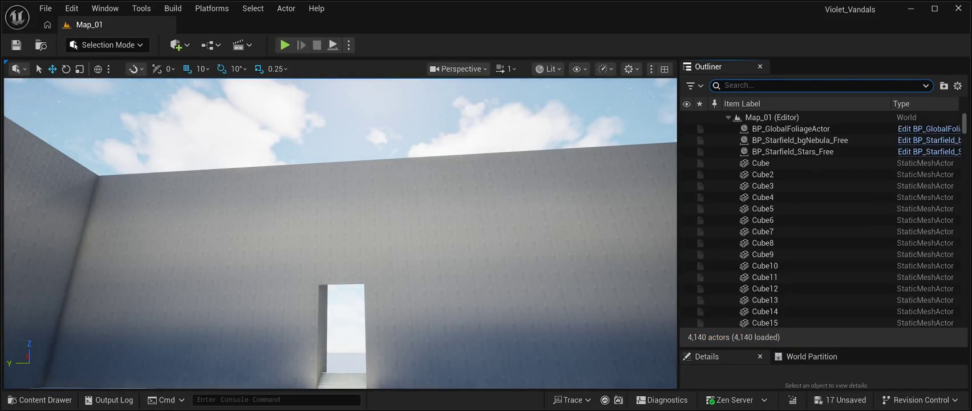
{"action": "key", "text": "ctrl+s"}
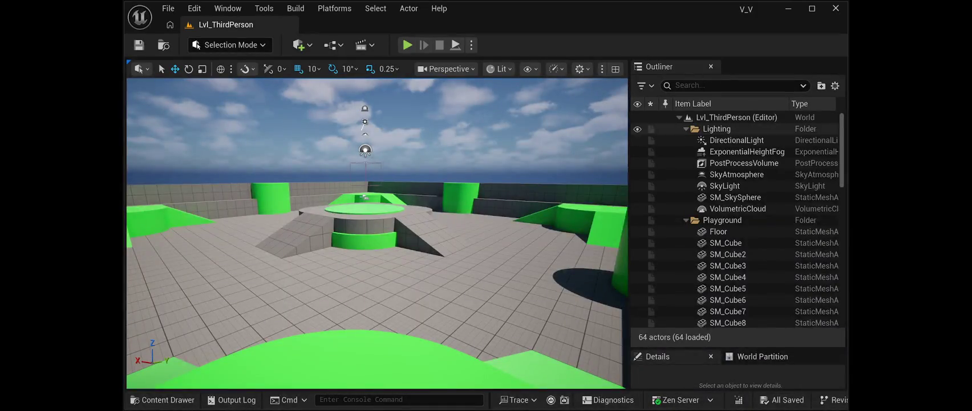
- Close the Unreal Editor window for the V_V project
{"action": "left_click", "coordinate": [836, 8]}
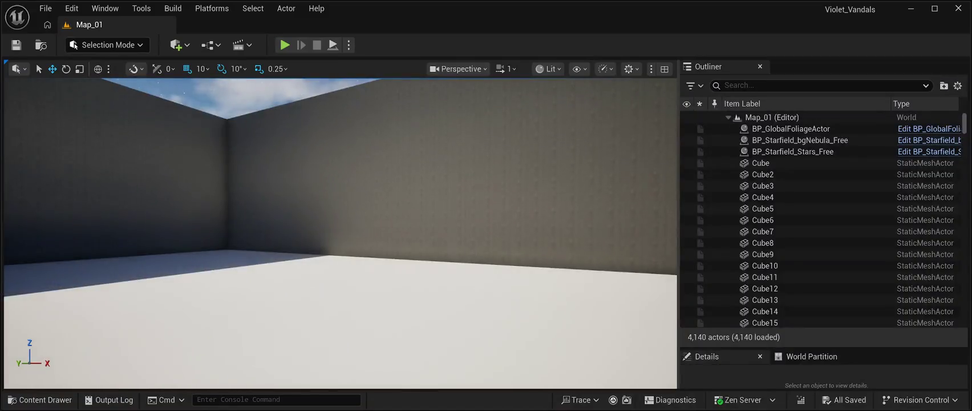
- Go to the top-level Content folder and select the Map_01 level asset
{"action": "left_click", "coordinate": [39, 399]}
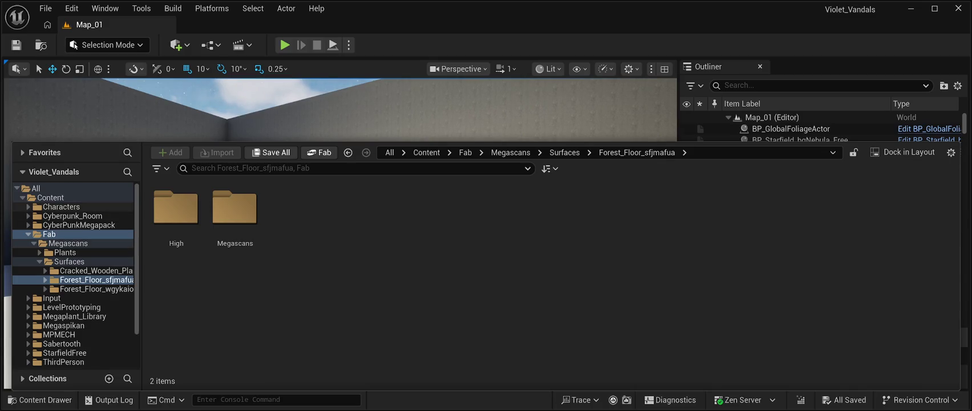
{"action": "left_click", "coordinate": [51, 198]}
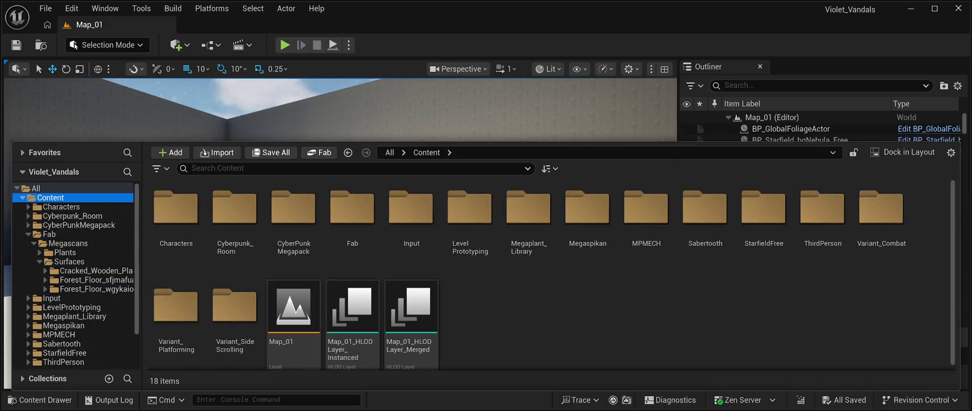
{"action": "left_click", "coordinate": [294, 320]}
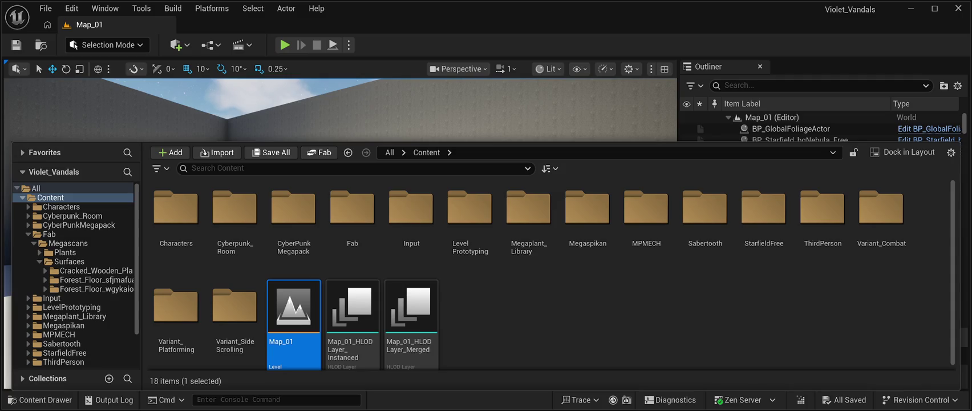
{"action": "key", "text": "ctrl+space"}
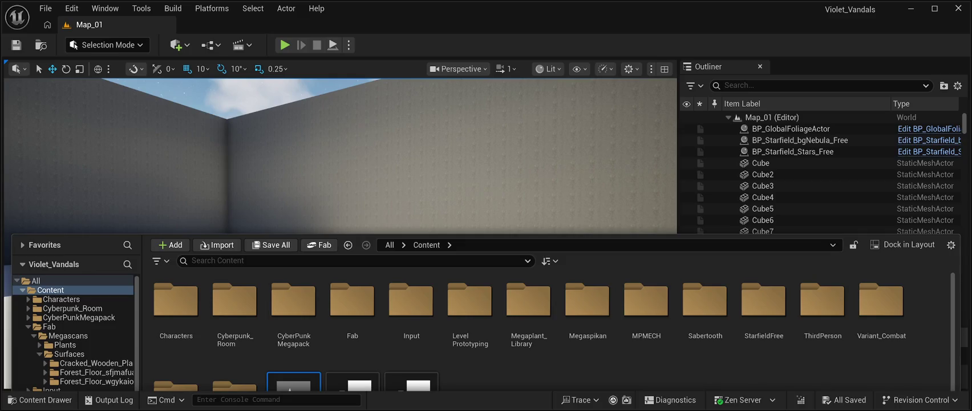
- Dismiss the Content Drawer to reveal the walled Map_01 enclosure
{"action": "key", "text": "ctrl+space"}
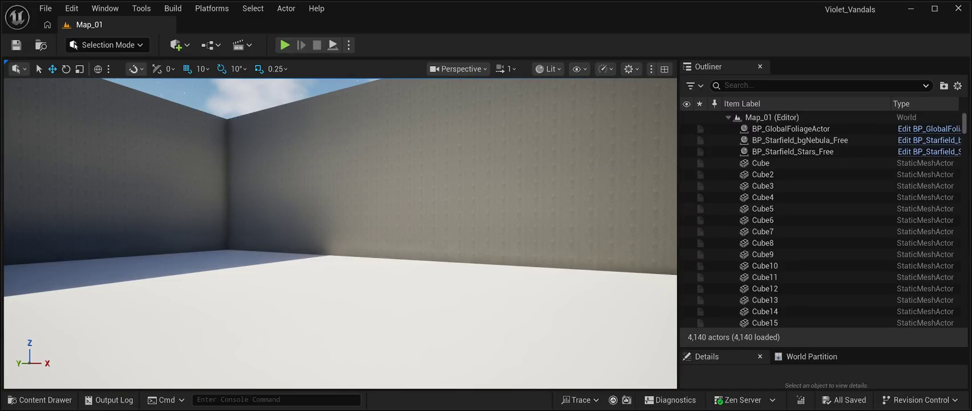
- Tilt the camera up to look at the wall and sky in Map_01
{"action": "mouse_move", "coordinate": [343, 257]}
{"action": "left_mouse_down"}
{"action": "mouse_move", "coordinate": [365, 217]}
{"action": "mouse_move", "coordinate": [365, 188]}
{"action": "mouse_move", "coordinate": [365, 279]}
{"action": "left_mouse_up"}
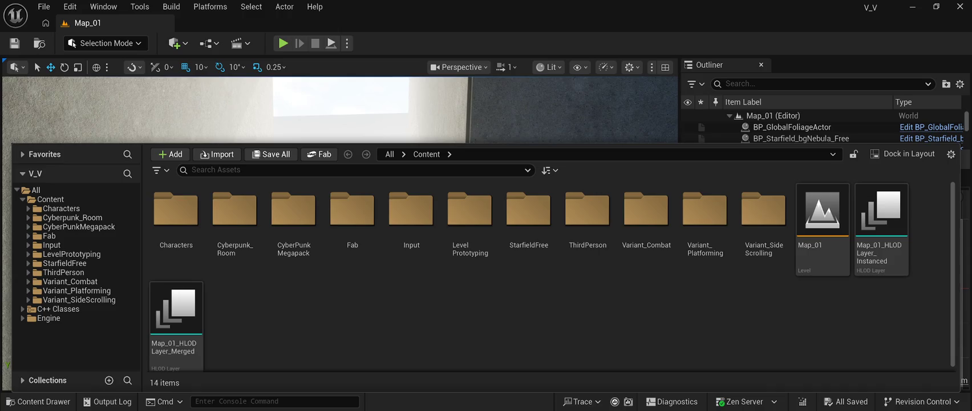
- Toggle the Content Drawer to confirm the Sabertooth folder now sits in Content
{"action": "key", "text": "ctrl+space"}
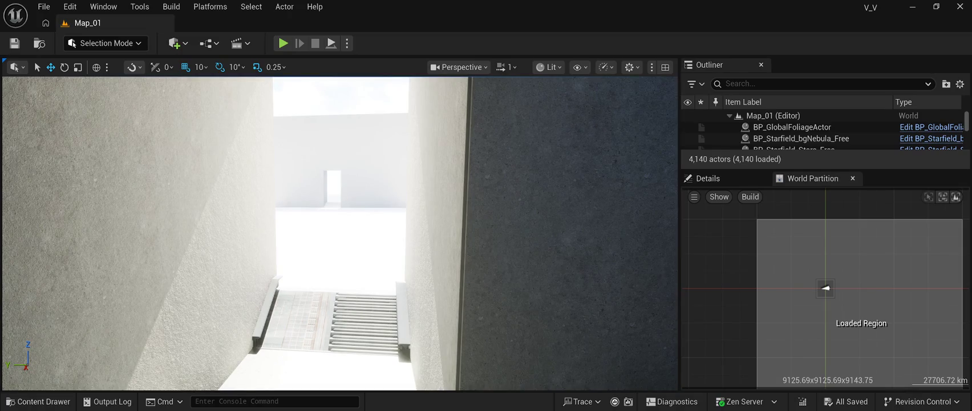
{"action": "key", "text": "ctrl+space"}
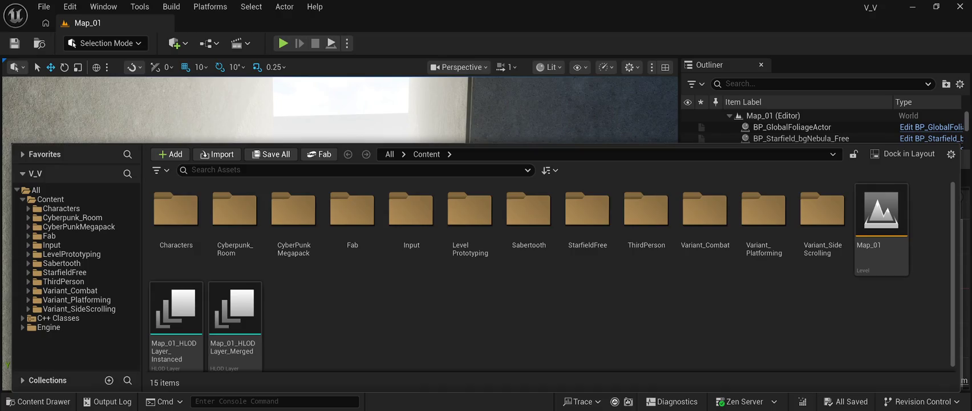
{"action": "key", "text": "ctrl+space"}
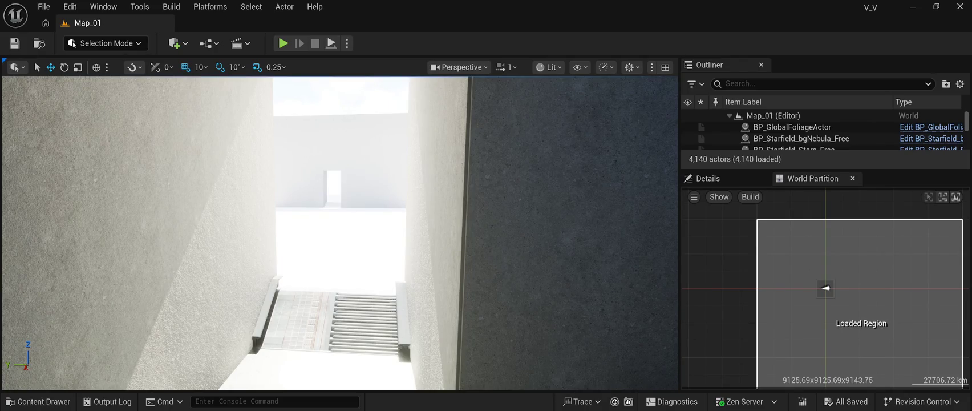
{"action": "left_click", "coordinate": [39, 401]}
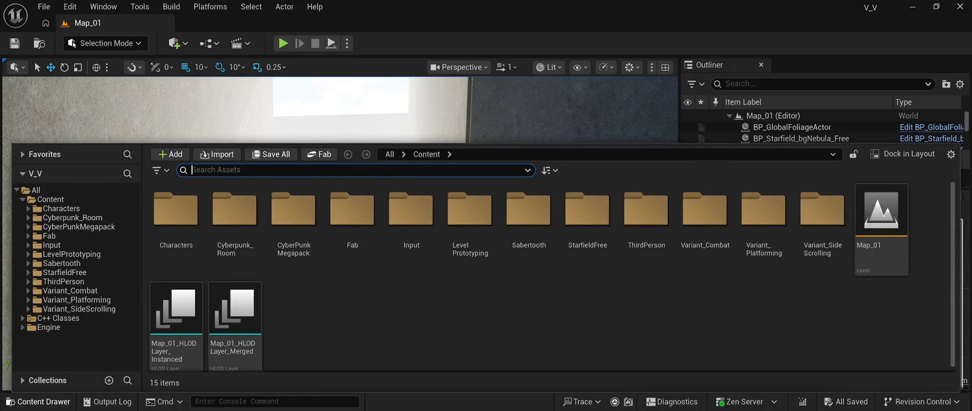
{"action": "key", "text": "ctrl+space"}
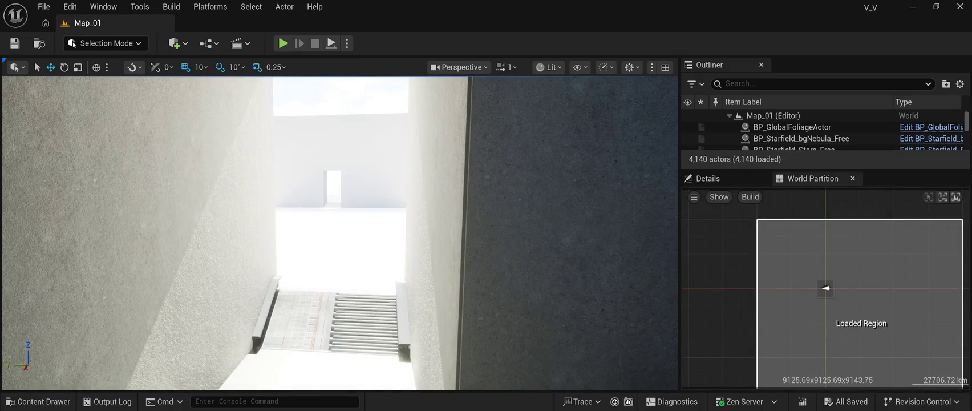
{"action": "left_click", "coordinate": [39, 401]}
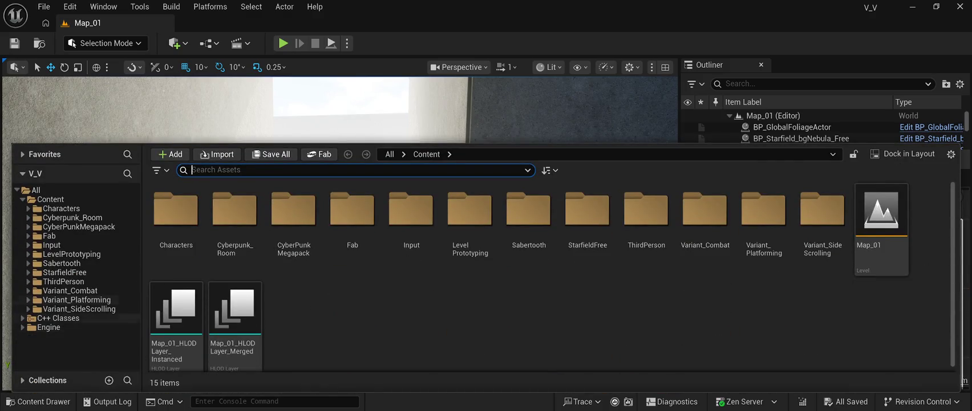
{"action": "left_click", "coordinate": [28, 236]}
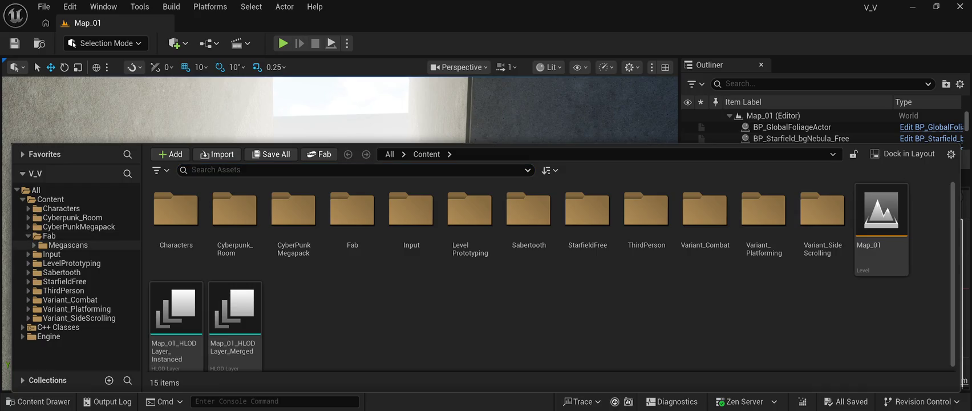
{"action": "left_click", "coordinate": [34, 245]}
{"action": "left_click", "coordinate": [64, 254]}
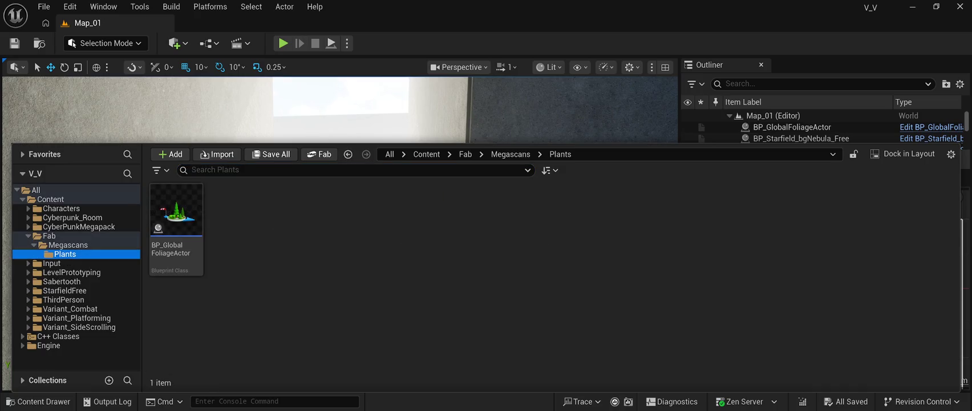
{"action": "left_click", "coordinate": [297, 274]}
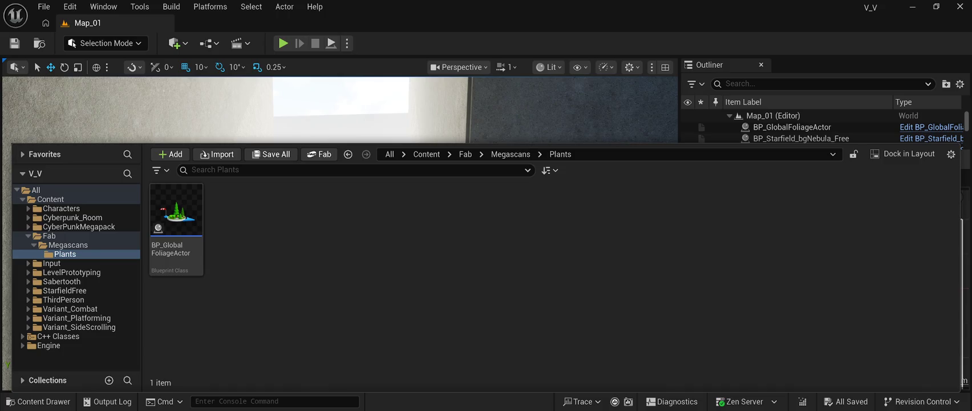
{"action": "key", "text": "Left"}
{"action": "key", "text": "Left"}
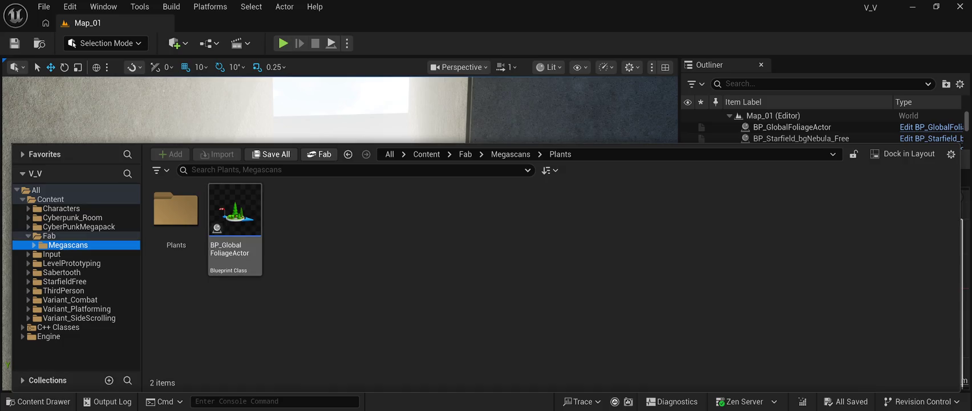
{"action": "key", "text": "Left"}
{"action": "key", "text": "Left"}
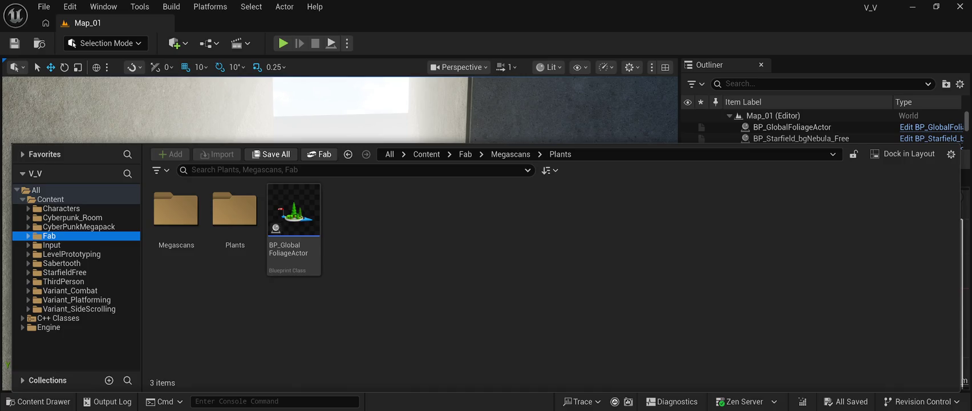
{"action": "key", "text": "ctrl+space"}
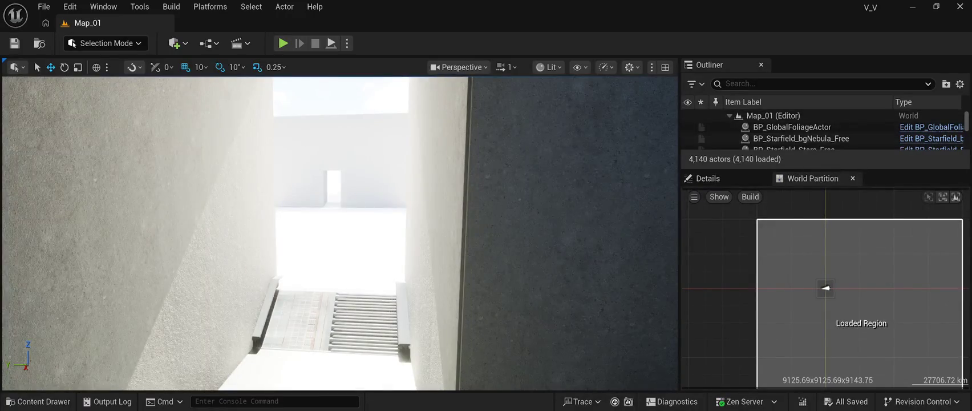
{"action": "left_click", "coordinate": [792, 127]}
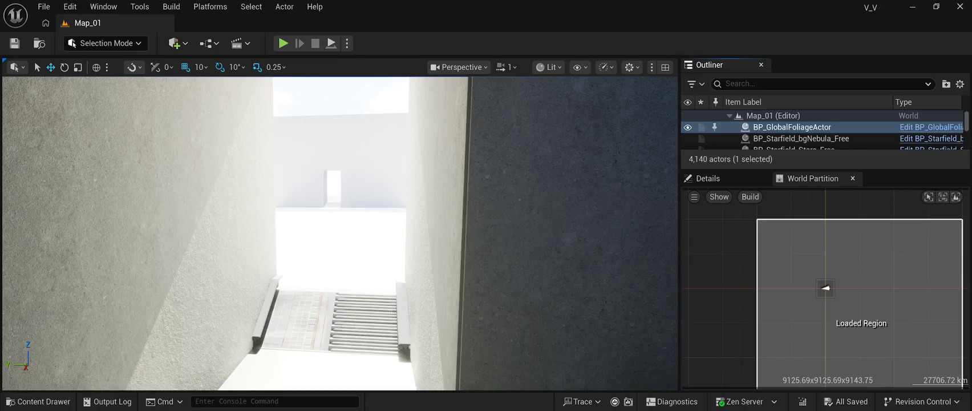
- Delete BP_GlobalFoliageActor, save Map_01 at 4,139 actors, and reopen the Content Drawer
{"action": "key", "text": "Delete"}
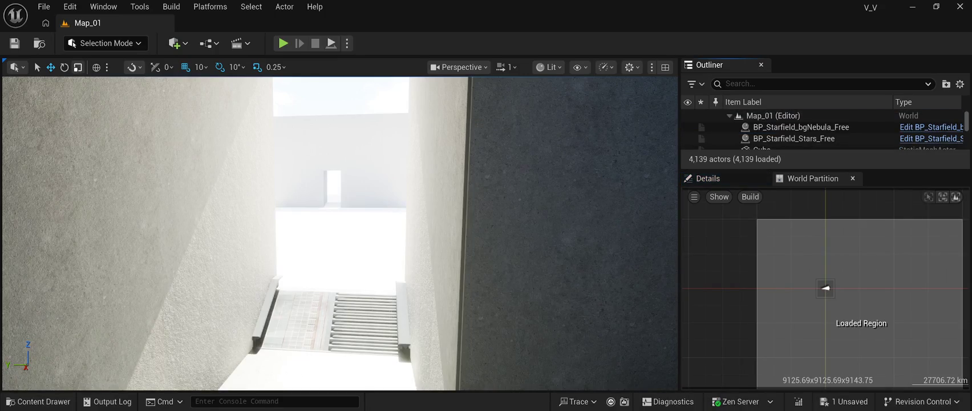
{"action": "key", "text": "ctrl+s"}
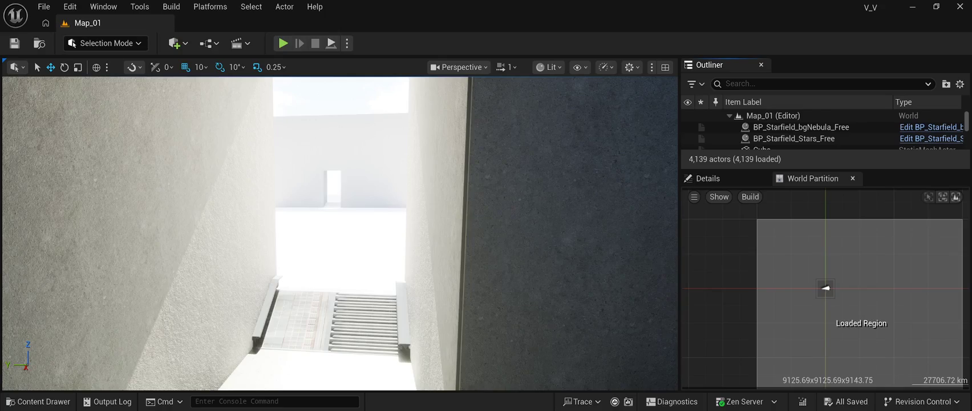
{"action": "left_click", "coordinate": [38, 401]}
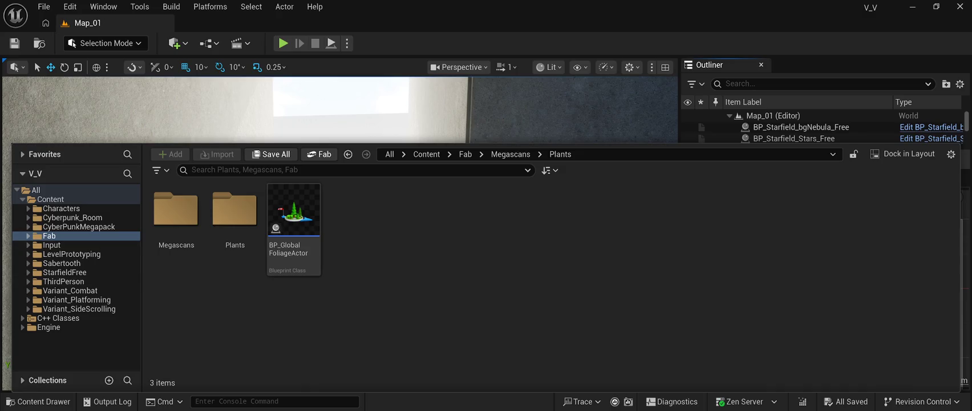
- Browse the Input and Fab folders and All Assets, then close the Content Drawer
{"action": "left_click", "coordinate": [51, 245]}
{"action": "left_click", "coordinate": [49, 235]}
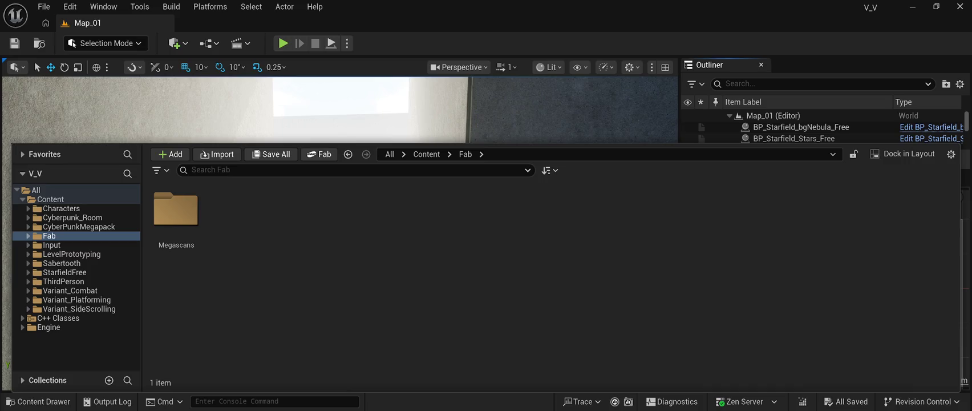
{"action": "left_click", "coordinate": [390, 154]}
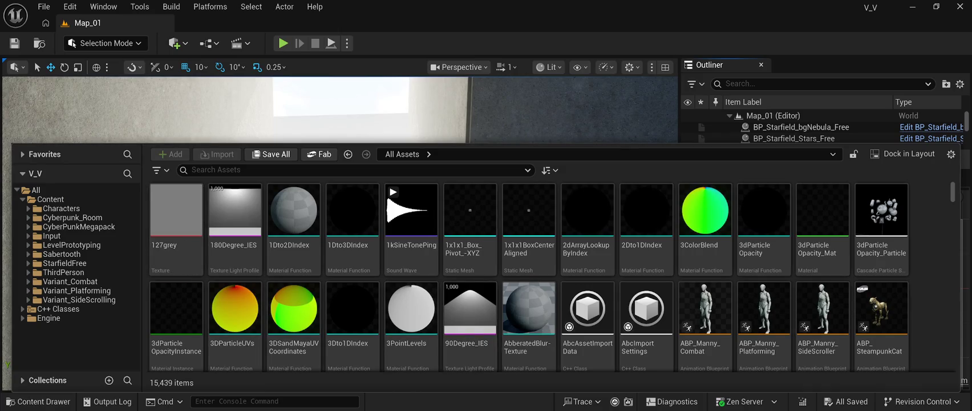
{"action": "key", "text": "ctrl+space"}
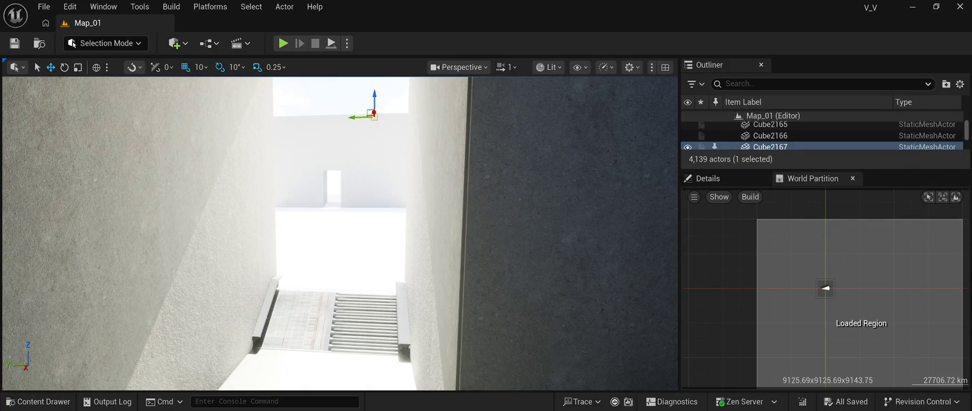
- Show the Details of wall piece Cube2167, scaled 4.0 × 0.2 × 4.0, after briefly opening the Content Drawer
{"action": "left_click", "coordinate": [707, 178]}
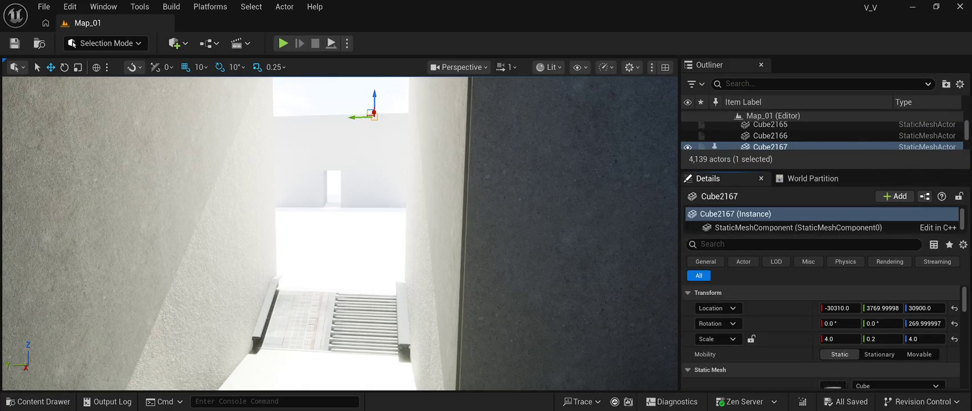
{"action": "key", "text": "ctrl+space"}
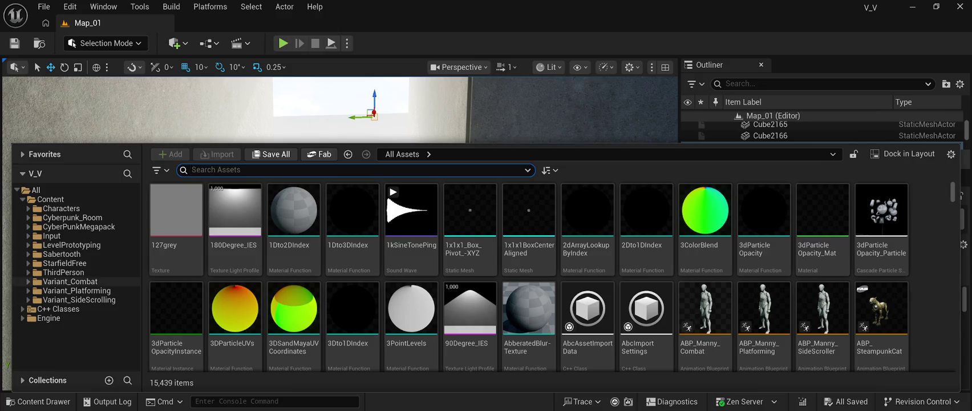
{"action": "left_click", "coordinate": [319, 154]}
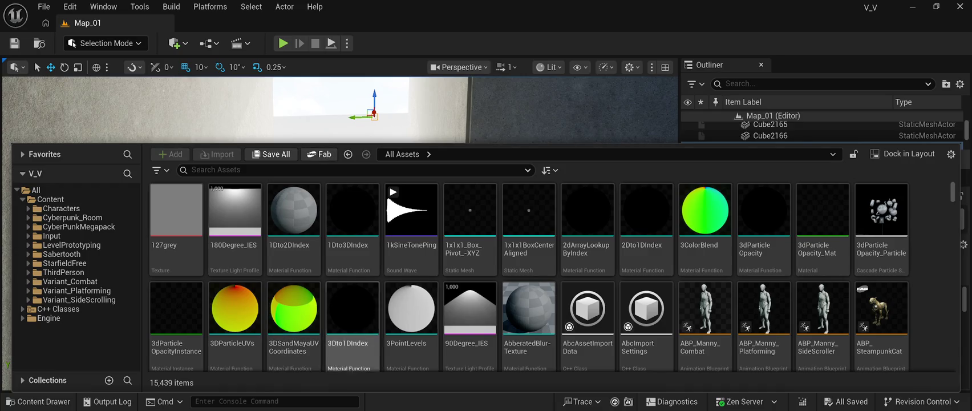
{"action": "key", "text": "ctrl+space"}
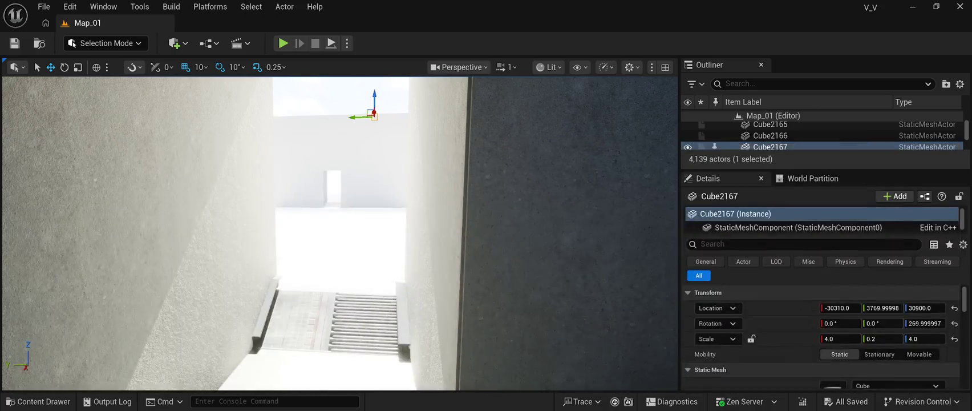